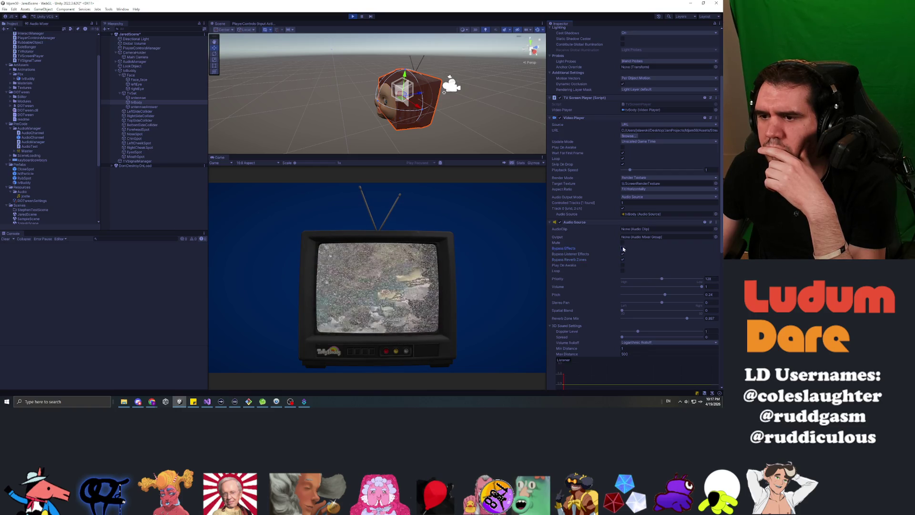
Step: During play, make the TV audio bypass effects, raise pitch to about 0.98, and try 3D blend
left_click(622, 249)
mouse_move(666, 294)
left_mouse_down()
mouse_move(695, 286)
mouse_move(641, 286)
mouse_move(699, 287)
left_mouse_up()
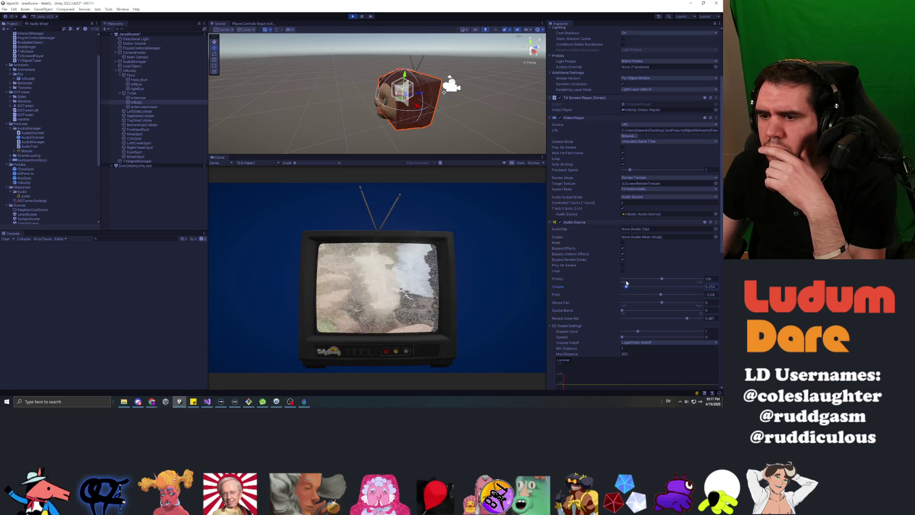
left_click_drag(640, 311, 702, 310)
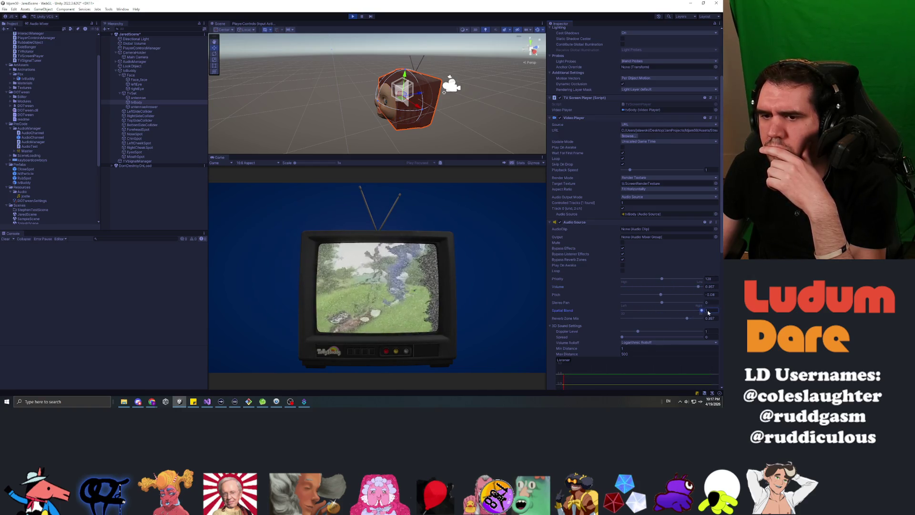
left_click(342, 279)
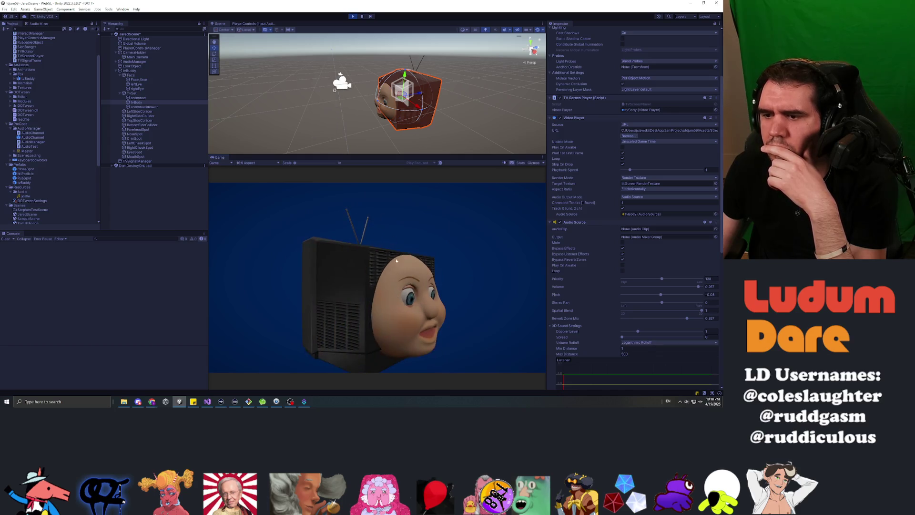
Step: Stop the run, set the TV audio Spatial Blend to 1, and play again
left_click(353, 16)
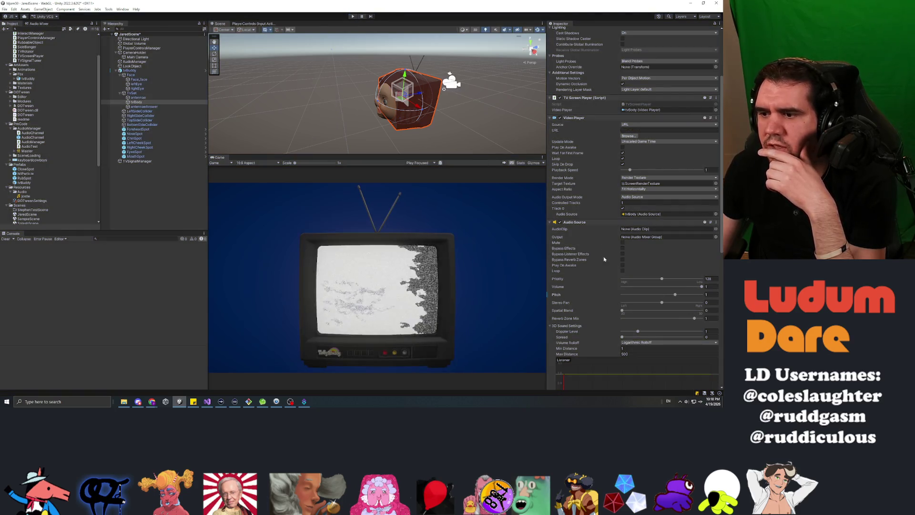
left_click_drag(623, 310, 702, 310)
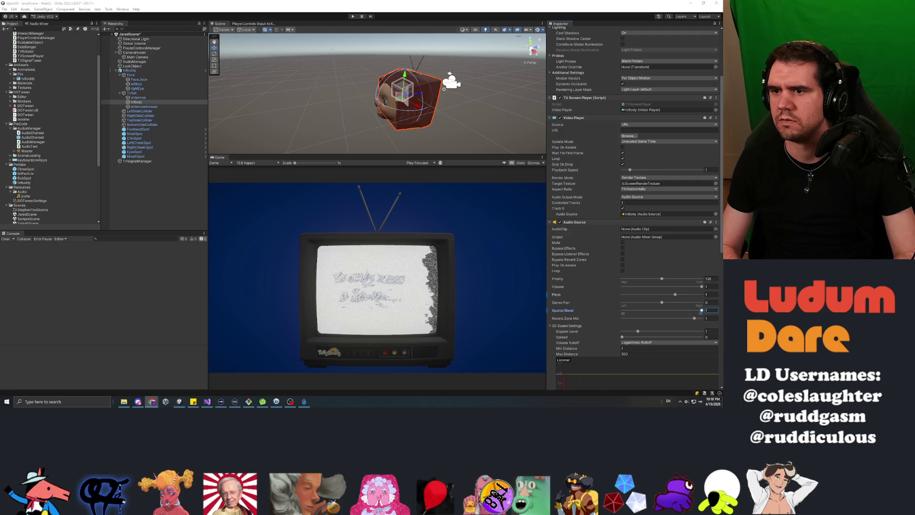
left_click(354, 17)
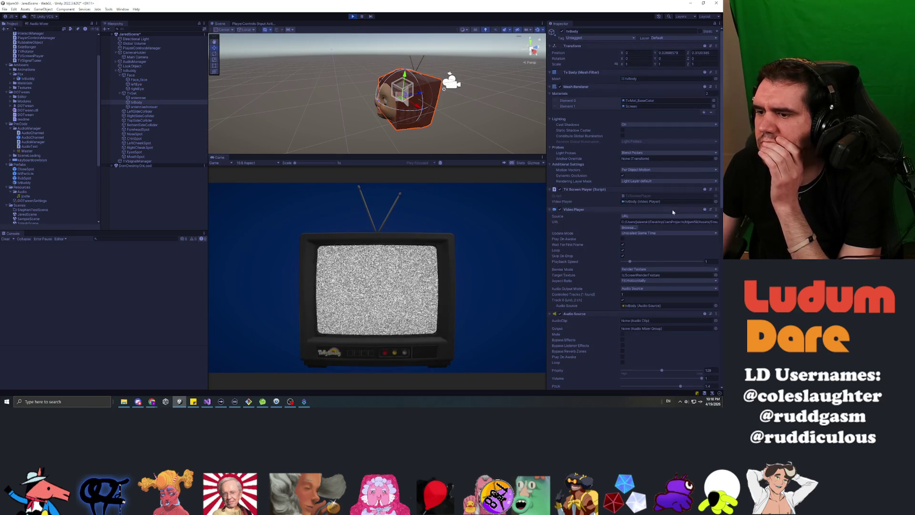
Step: Try TV video playback speeds from near zero to about 0.29 while playing, then stop the game
scroll(654, 244, "down", 1)
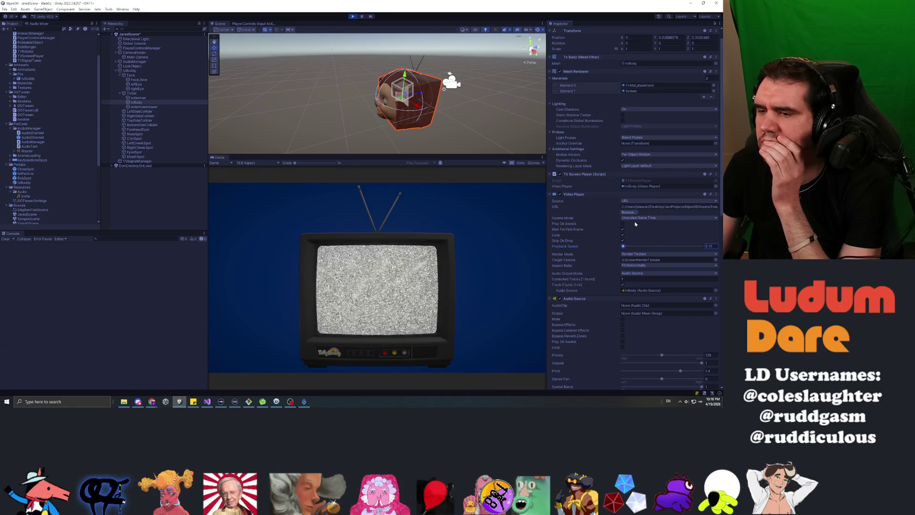
mouse_move(624, 247)
left_mouse_down()
mouse_move(654, 250)
mouse_move(616, 247)
mouse_move(625, 248)
left_mouse_up()
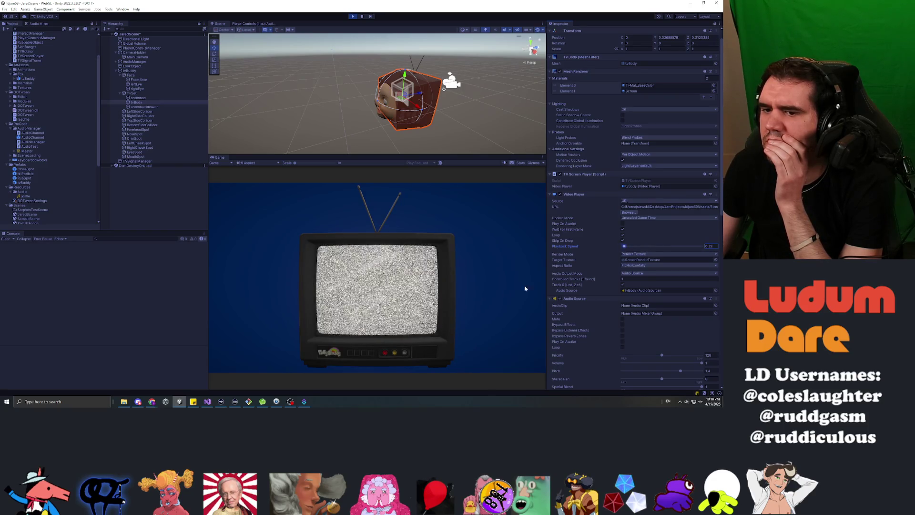
mouse_move(527, 288)
left_mouse_down()
mouse_move(388, 300)
mouse_move(490, 290)
mouse_move(390, 290)
left_mouse_up()
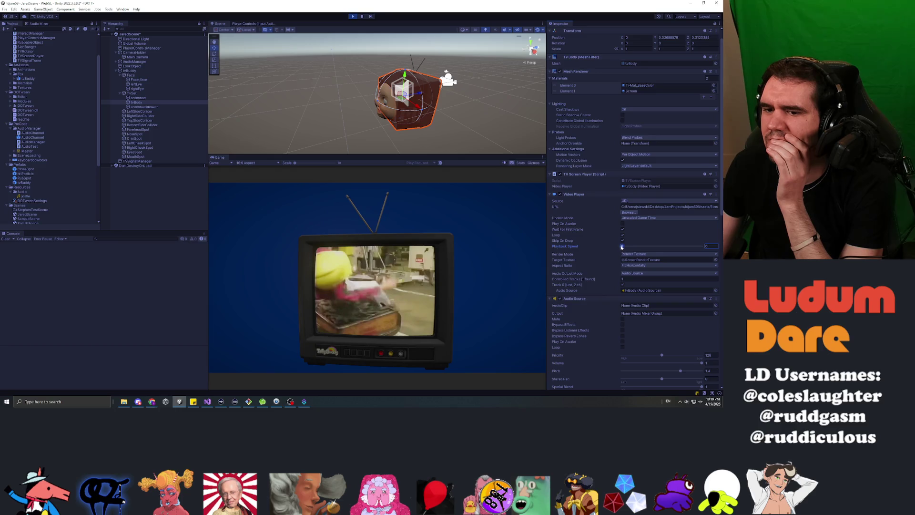
left_click(623, 247)
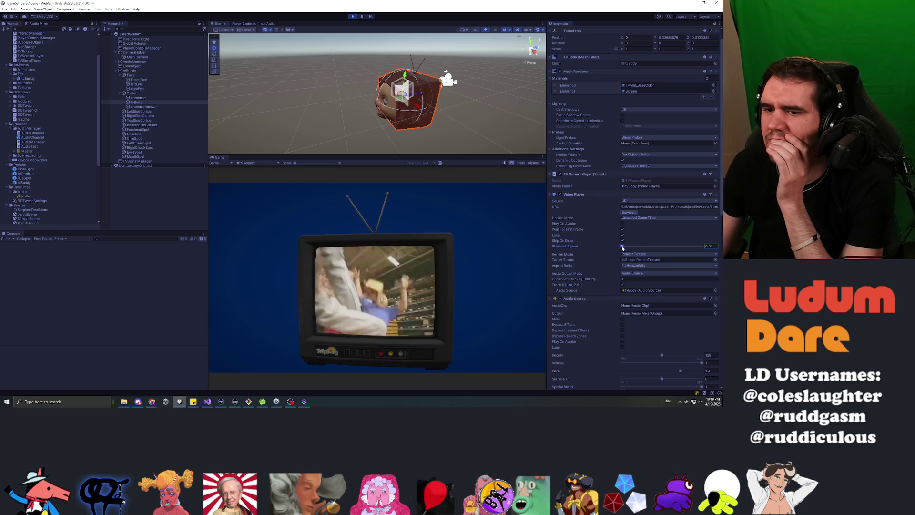
mouse_move(620, 247)
left_mouse_down()
mouse_move(646, 249)
mouse_move(631, 248)
left_mouse_up()
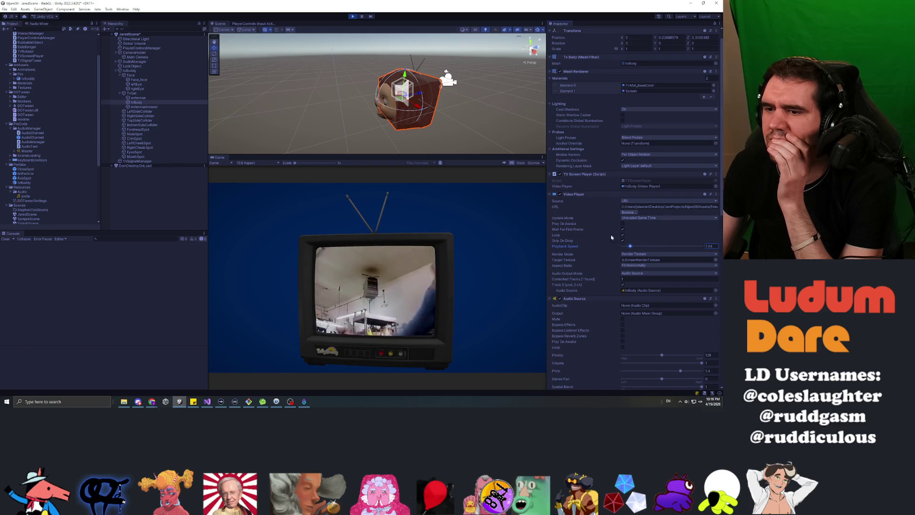
left_click(353, 17)
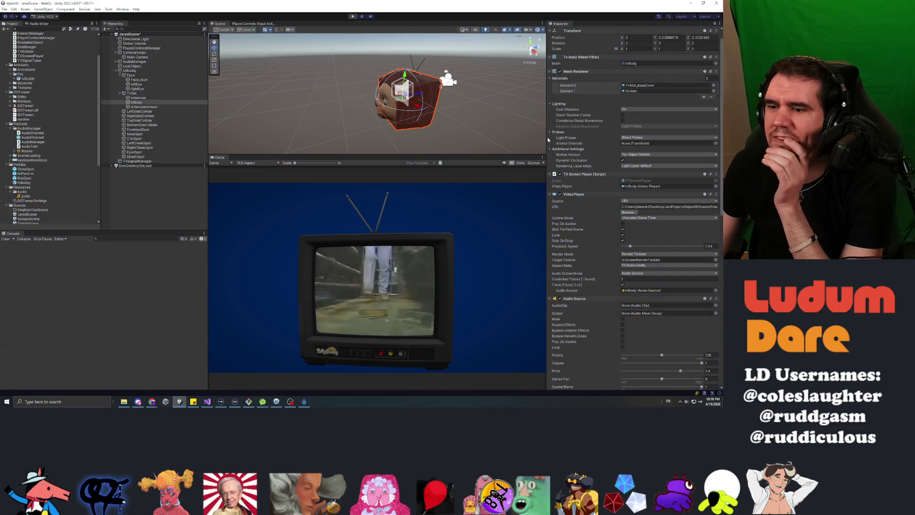
left_click(662, 274)
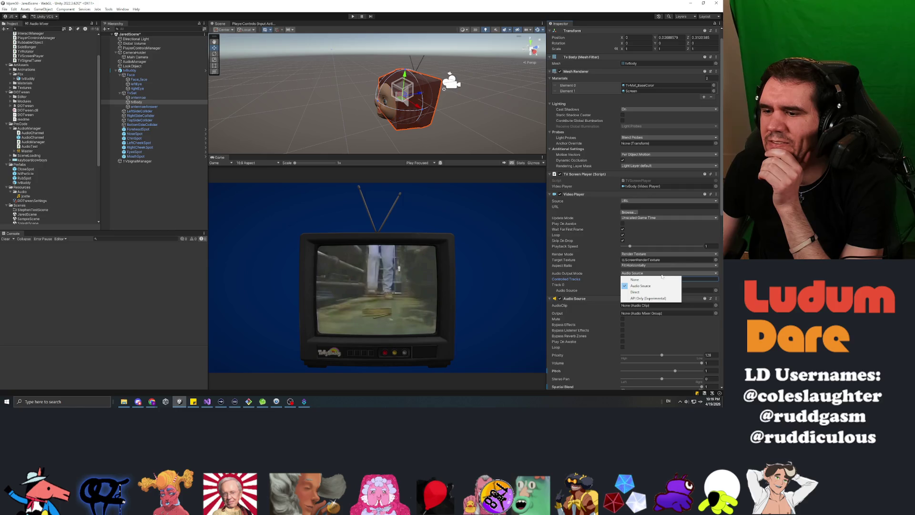
left_click(647, 292)
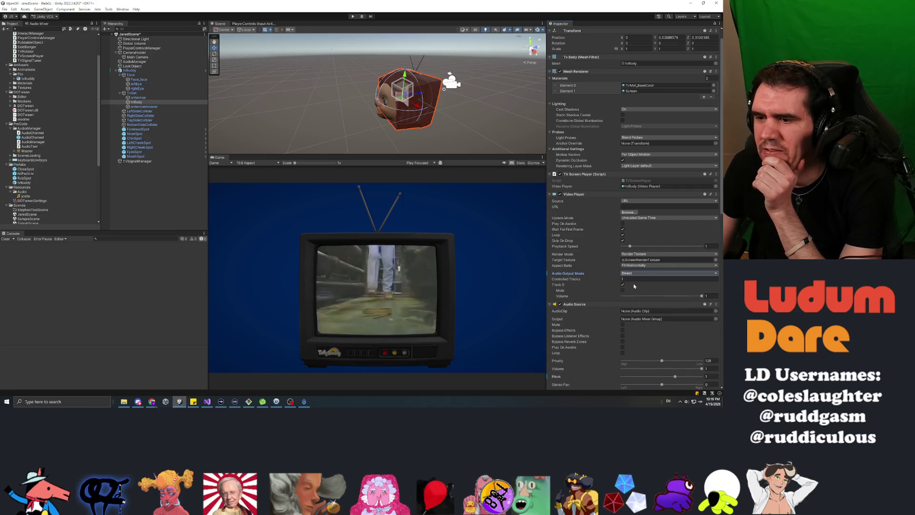
left_click(650, 274)
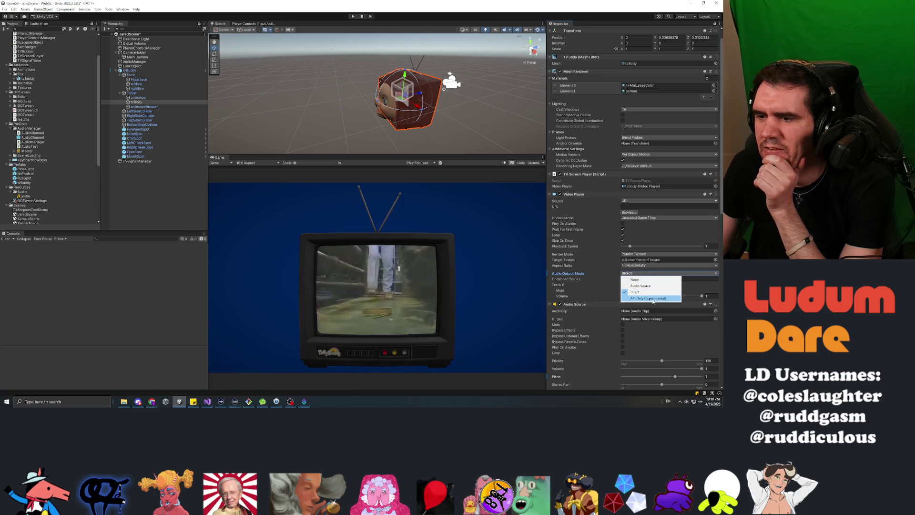
left_click(631, 286)
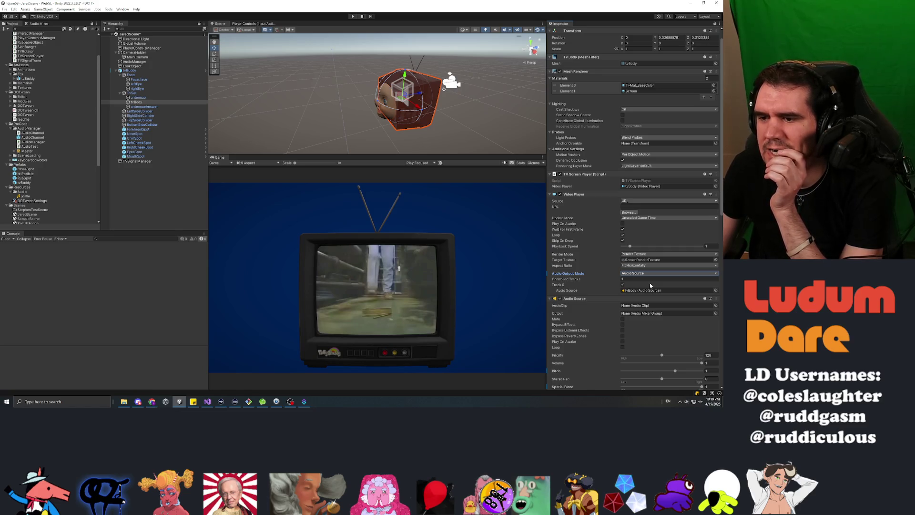
scroll(573, 263, "down", 3)
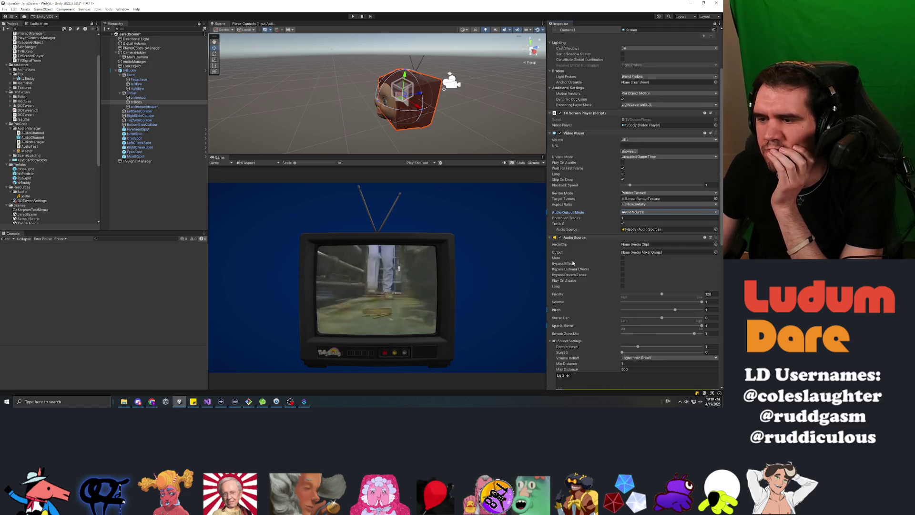
scroll(573, 263, "down", 2)
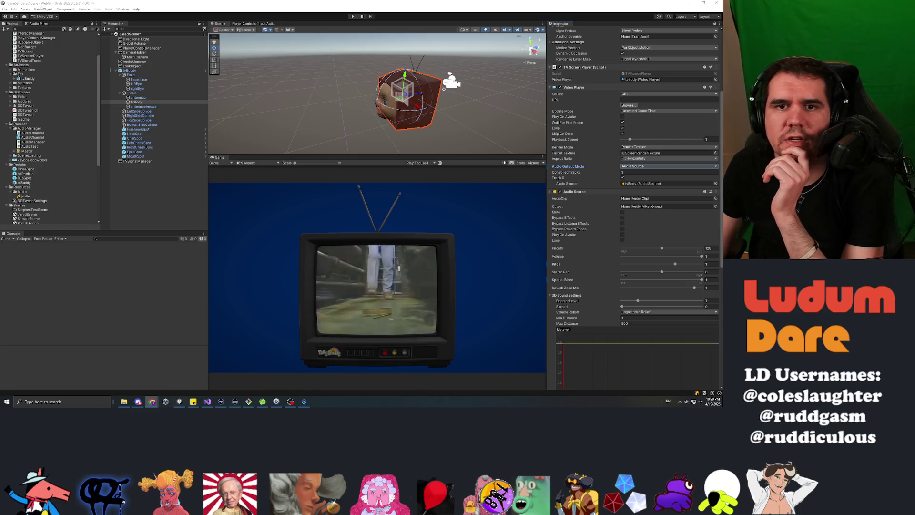
left_click(4, 9)
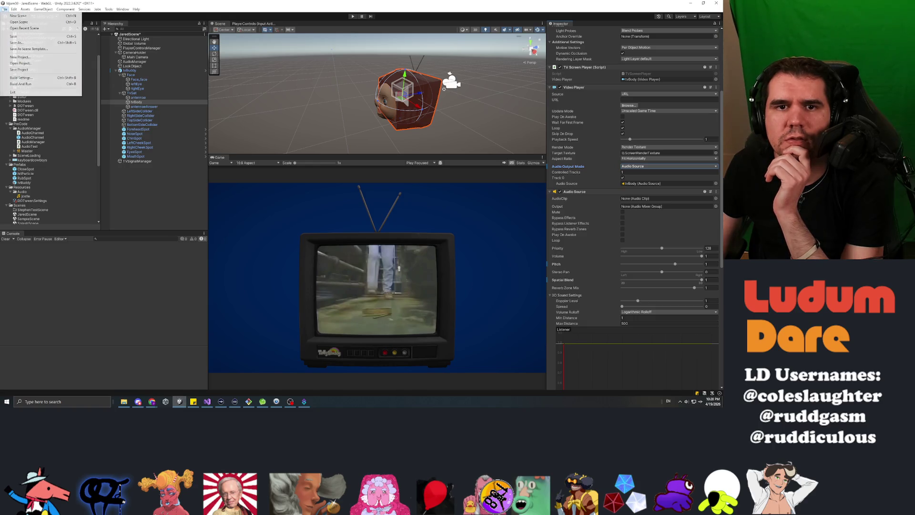
Step: Set Doppler Factor to 0 in Project Settings > Audio and run the game
left_click(14, 9)
left_click(24, 10)
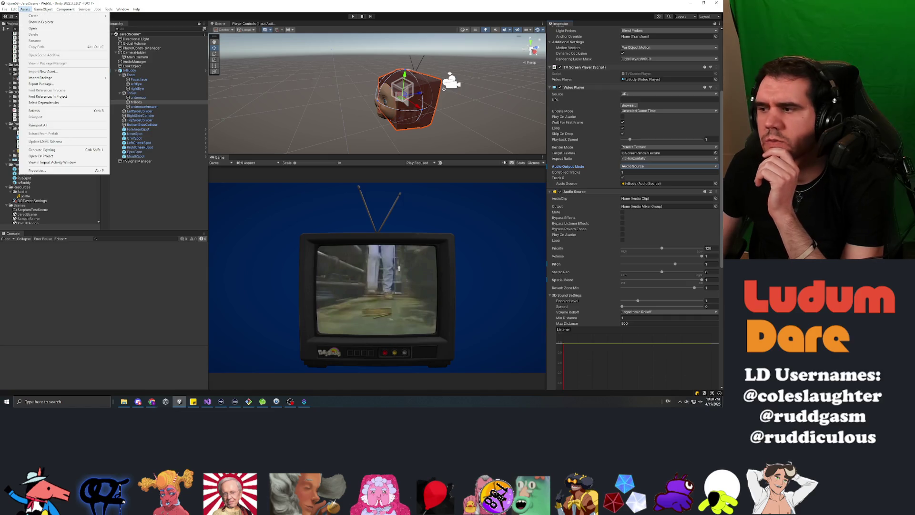
mouse_move(42, 9)
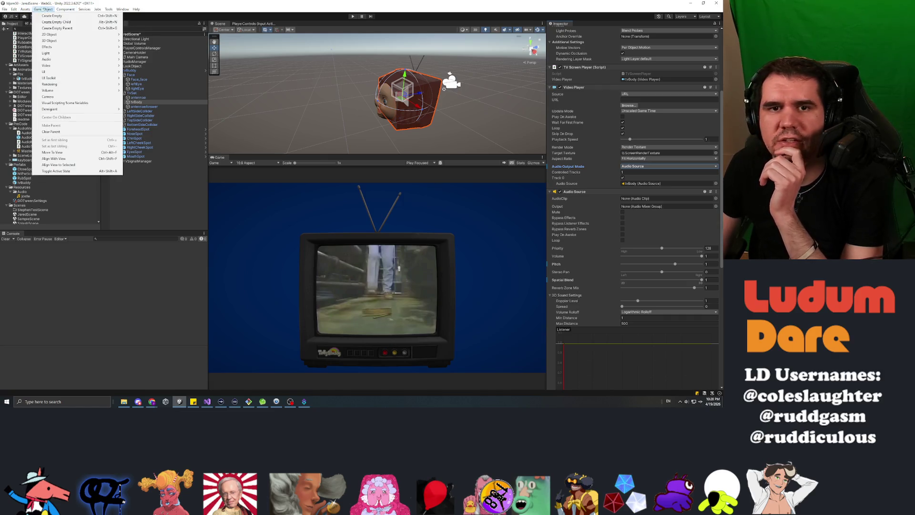
mouse_move(14, 9)
left_click(71, 196)
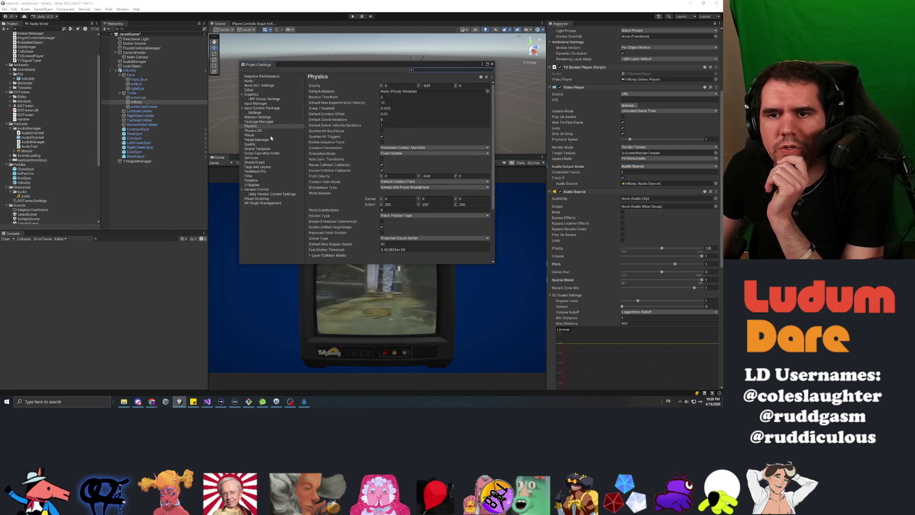
left_click(252, 82)
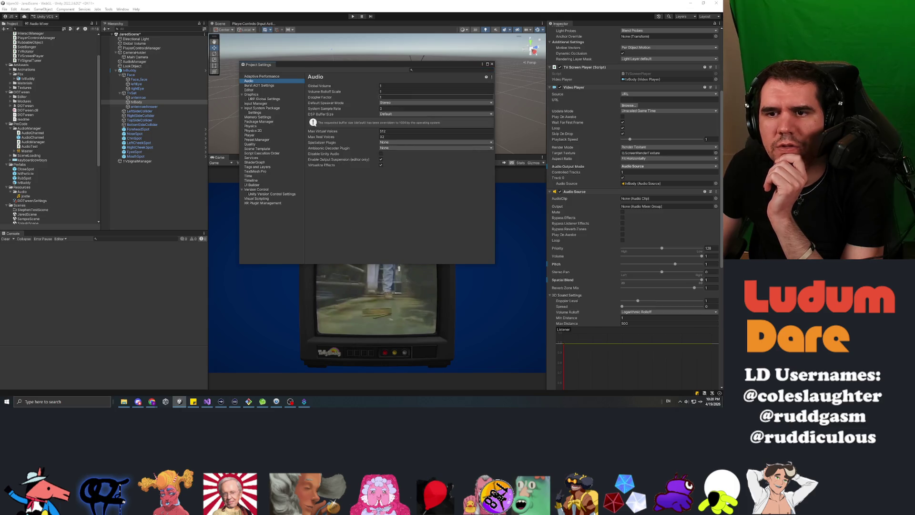
left_click(384, 98)
type("0")
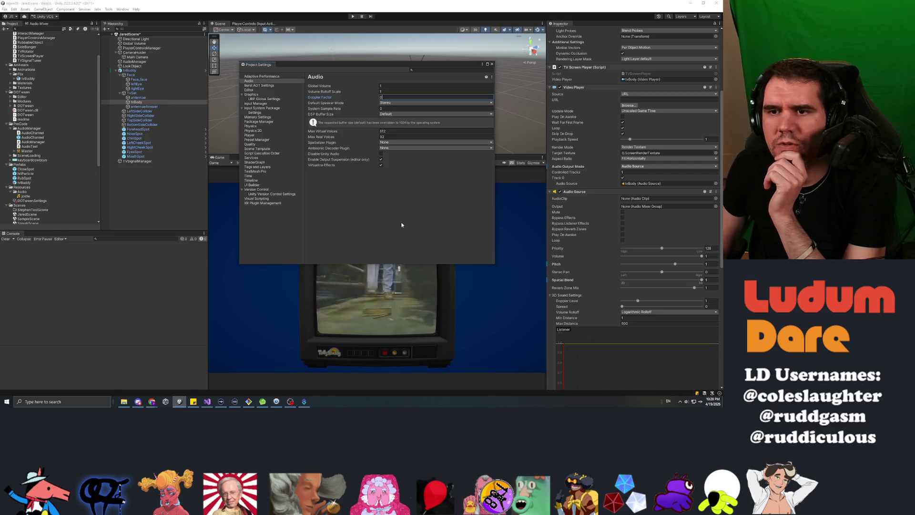
left_click(493, 65)
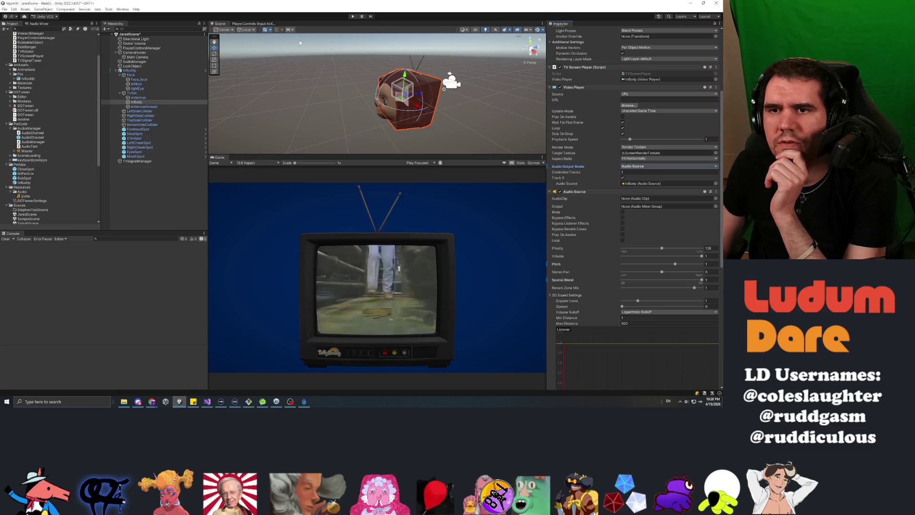
left_click(352, 17)
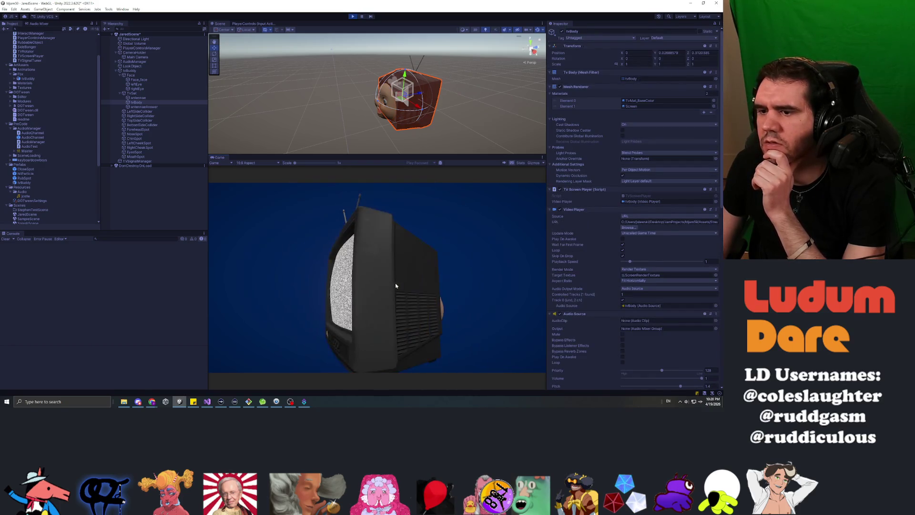
Step: Lower the TV sound's pitch and turn the TV back toward the camera, then stop the run
scroll(681, 348, "down", 3)
mouse_move(680, 341)
left_mouse_down()
mouse_move(648, 341)
mouse_move(673, 340)
left_mouse_up()
left_click_drag(460, 241, 287, 306)
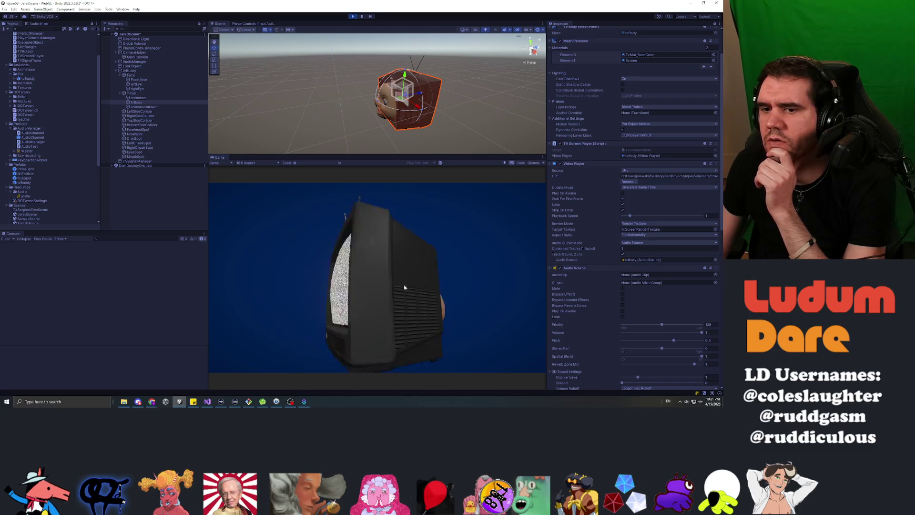
left_click(354, 17)
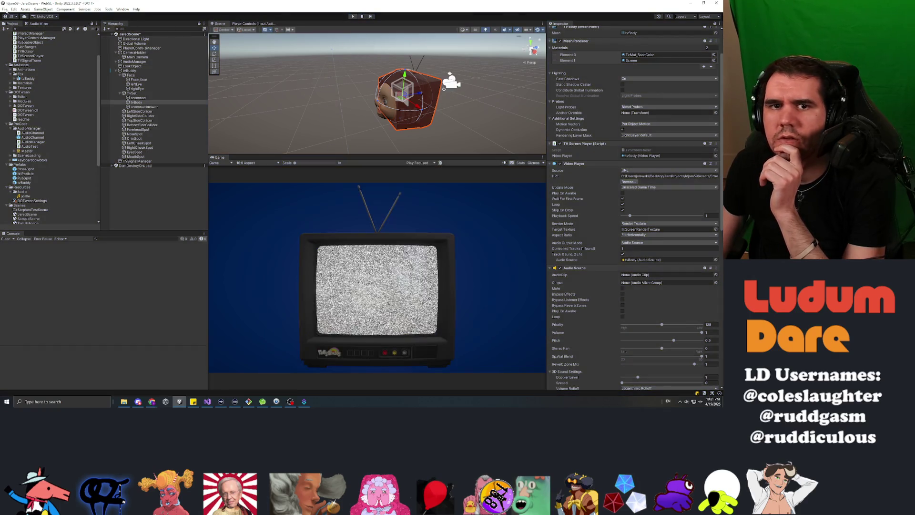
Step: Set the audio Doppler Factor to 1 in Project Settings and start the scene
left_click(14, 9)
left_click(58, 196)
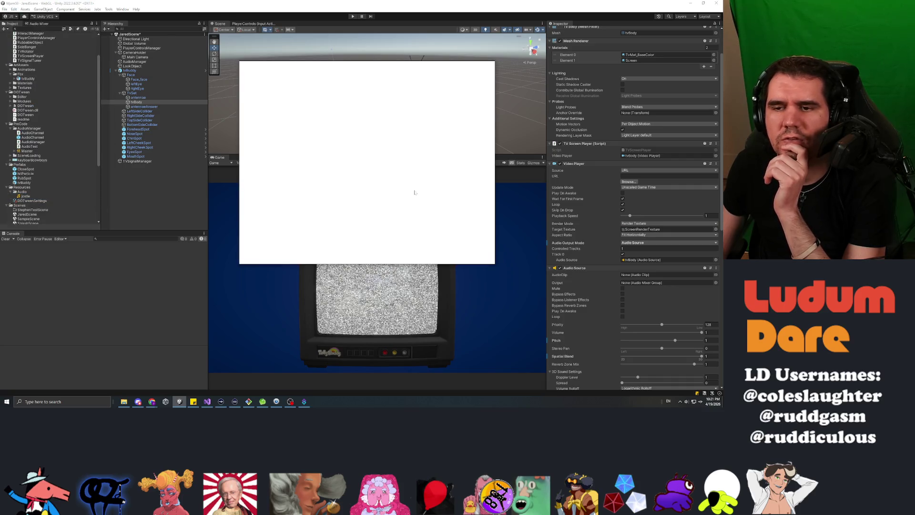
type("1")
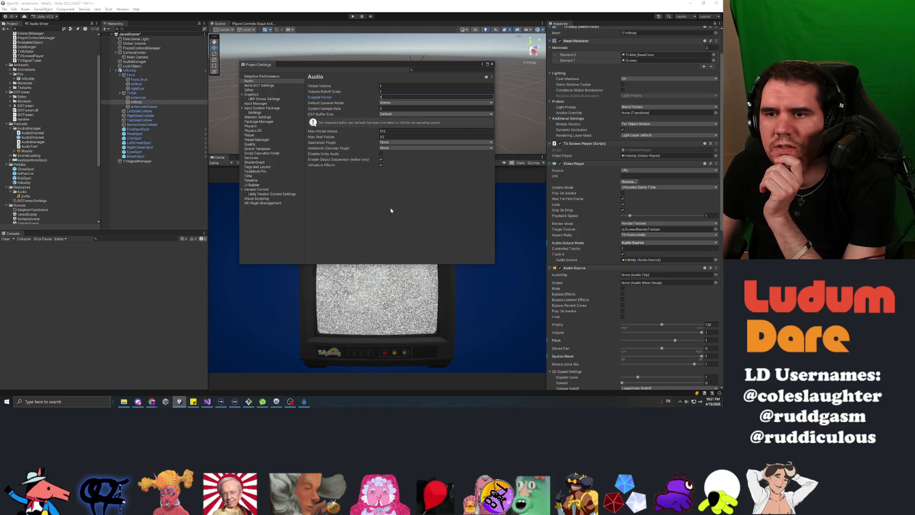
left_click(491, 64)
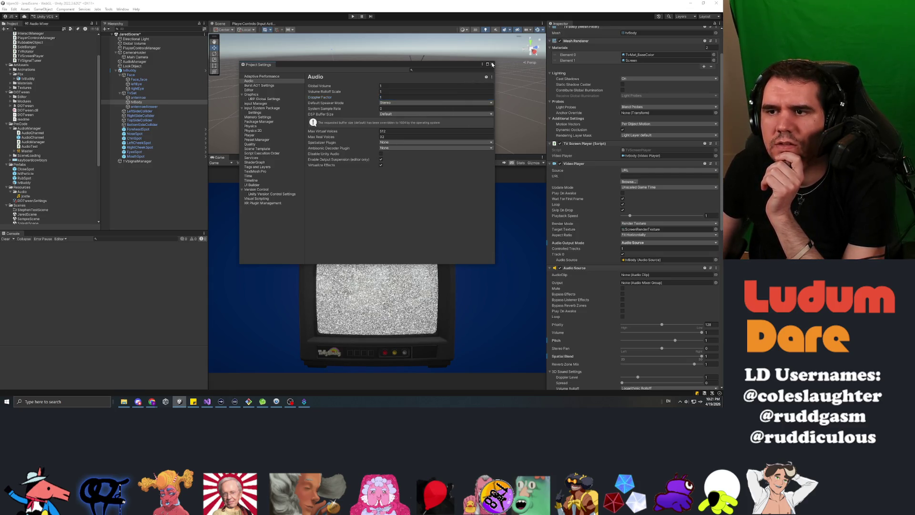
left_click(353, 16)
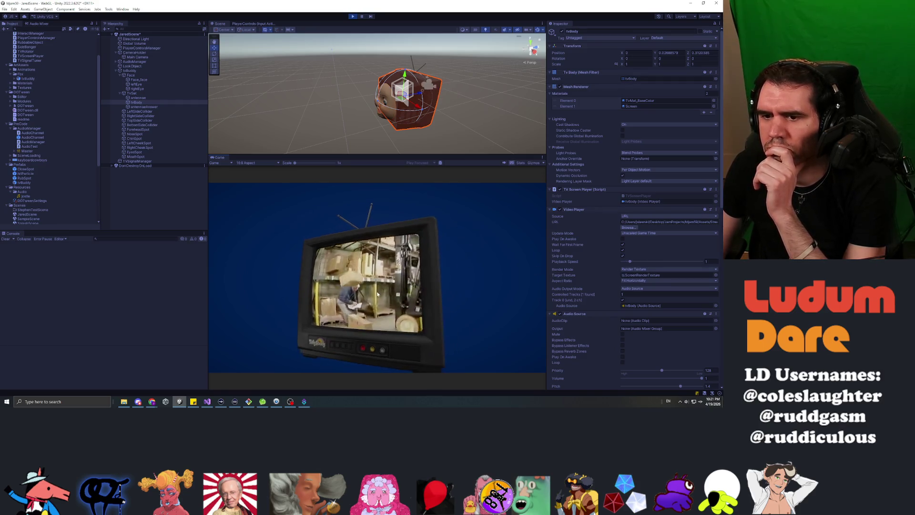
Step: Stop the scene and expand the Master mixer to show its groups
left_click(353, 17)
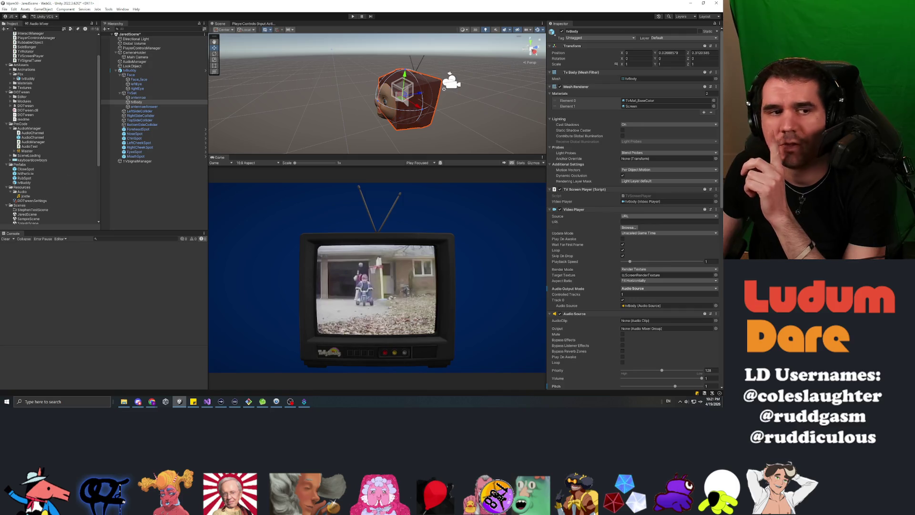
key("alt+Tab")
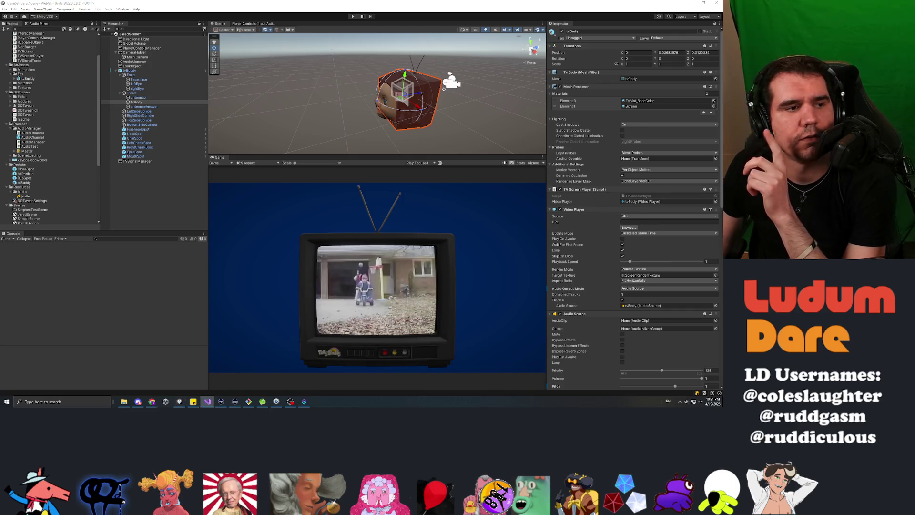
left_click(13, 151)
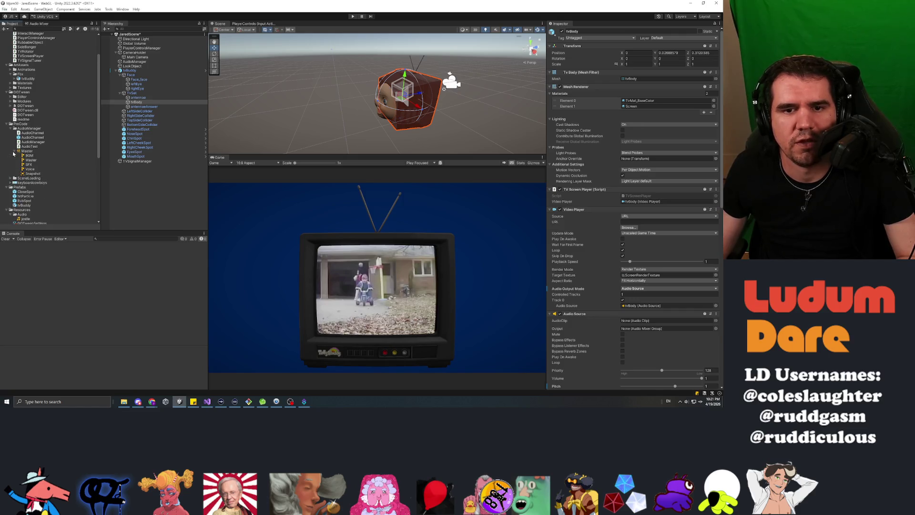
Step: Set the tvBody Audio Source Output to the Voice (Master) mixer group
left_click(30, 169)
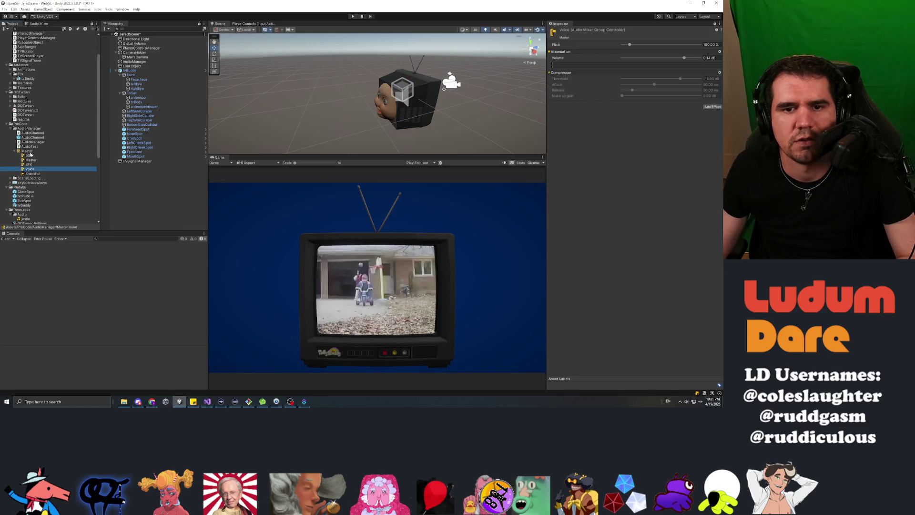
left_click(30, 155)
left_click(30, 169)
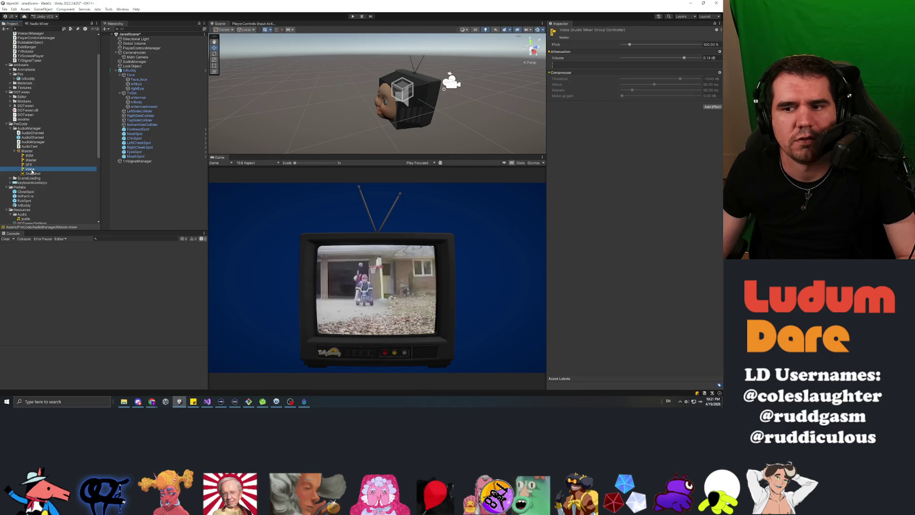
left_click(137, 161)
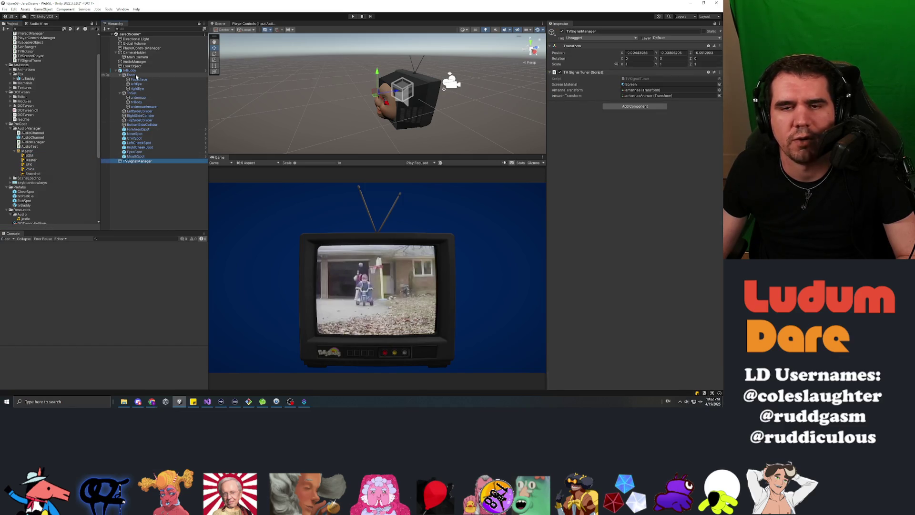
left_click(137, 102)
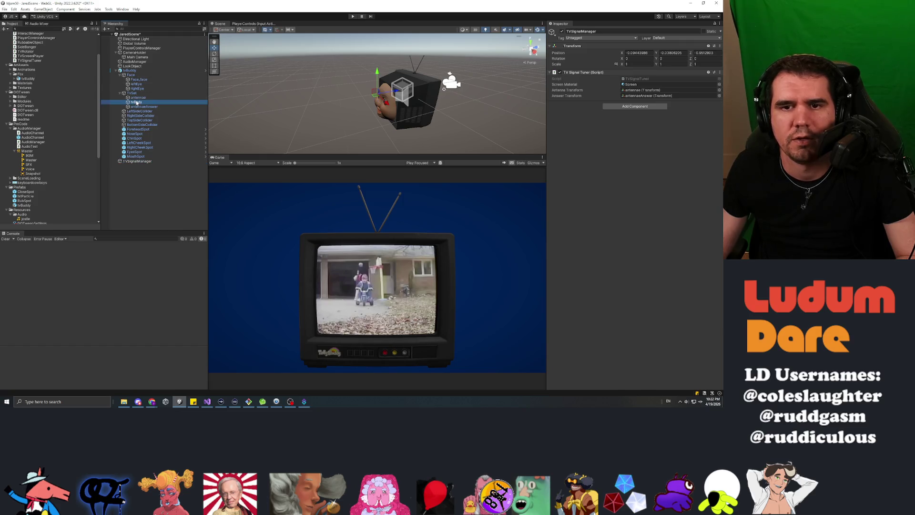
scroll(585, 271, "down", 3)
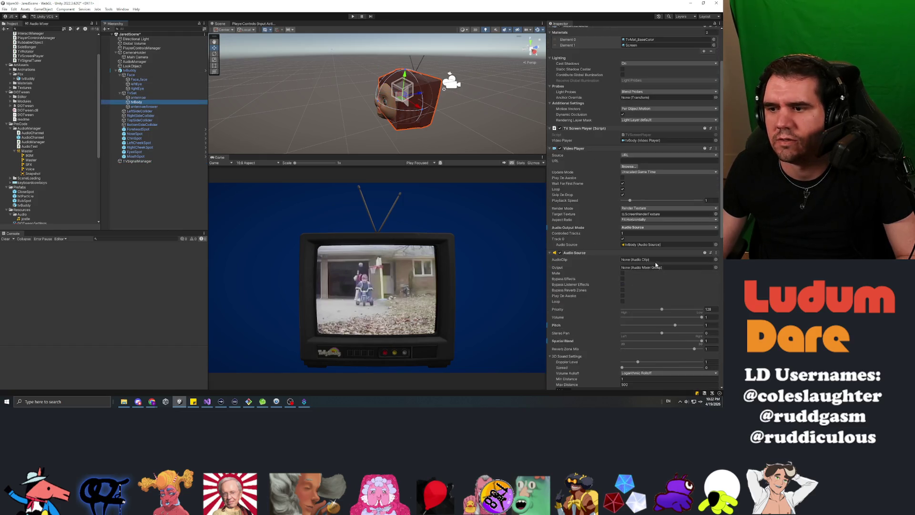
left_click(715, 268)
double_click(414, 247)
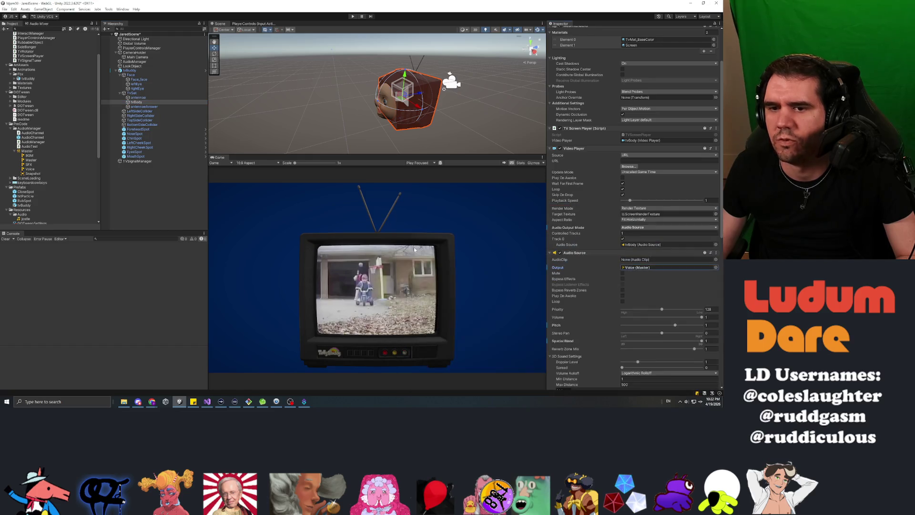
Step: Open the Master audio mixer and dock the Audio Mixer tab beside the Scene view
left_click(33, 170)
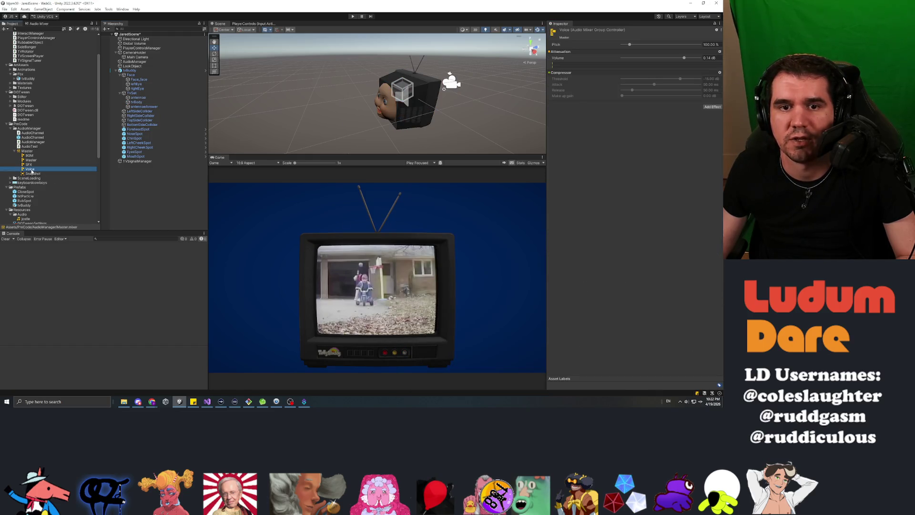
right_click(31, 171)
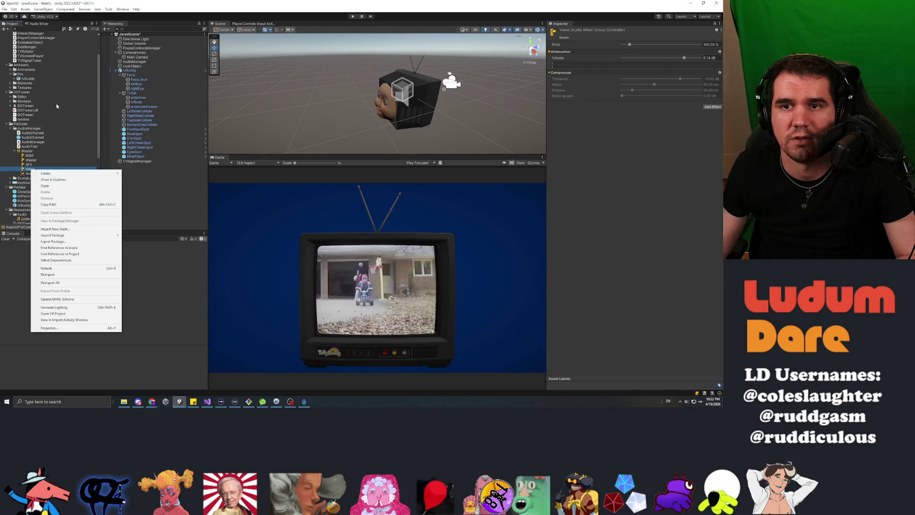
left_click(123, 9)
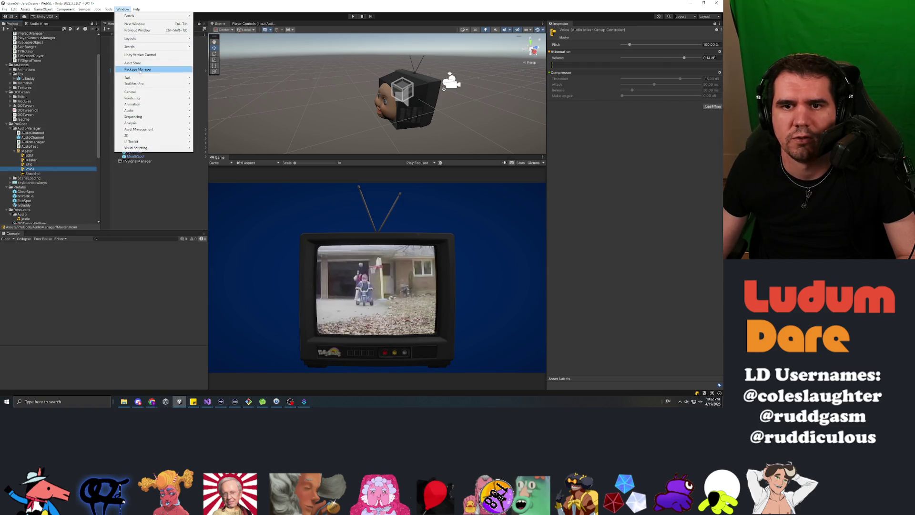
mouse_move(181, 92)
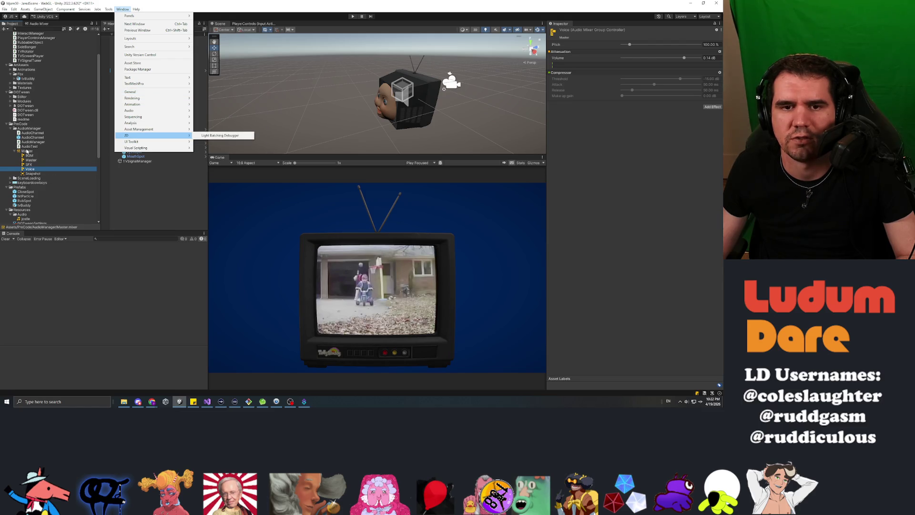
left_click(27, 151)
double_click(27, 152)
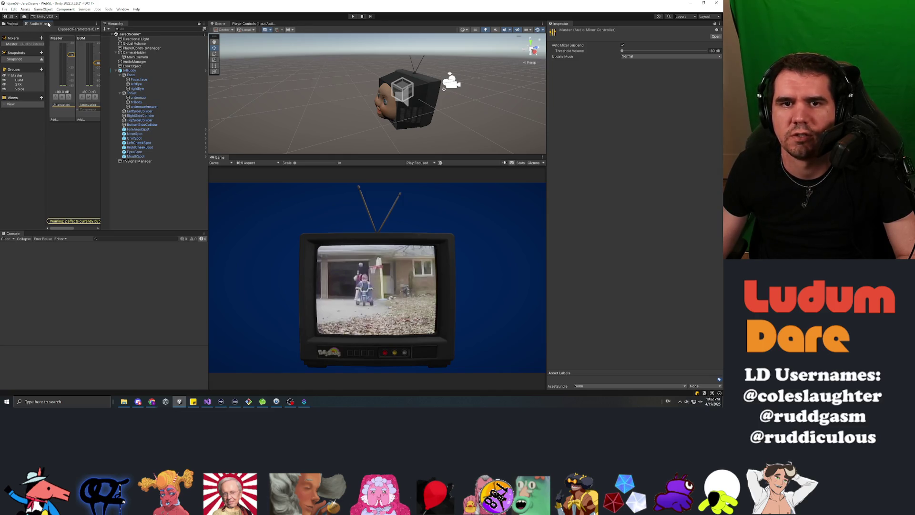
left_click_drag(40, 25, 293, 28)
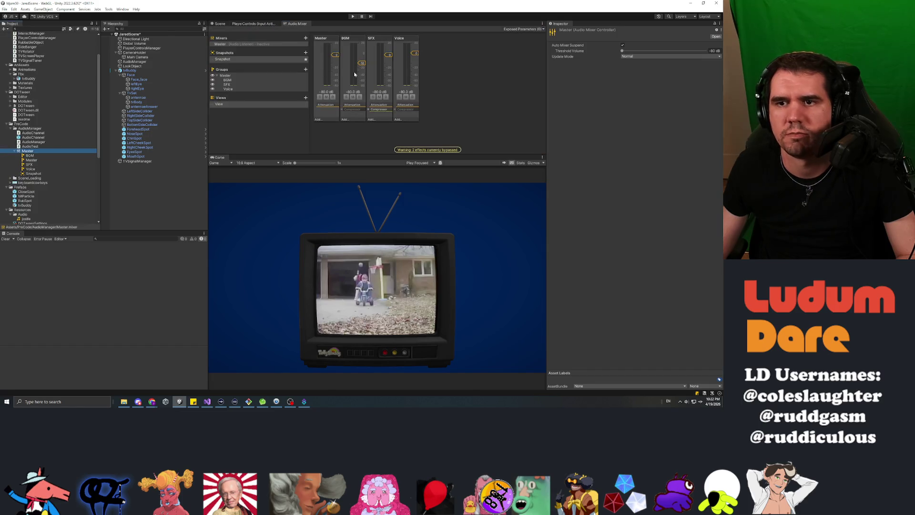
Step: Add a Flange effect to the Voice group and briefly test-play the scene
left_click(399, 120)
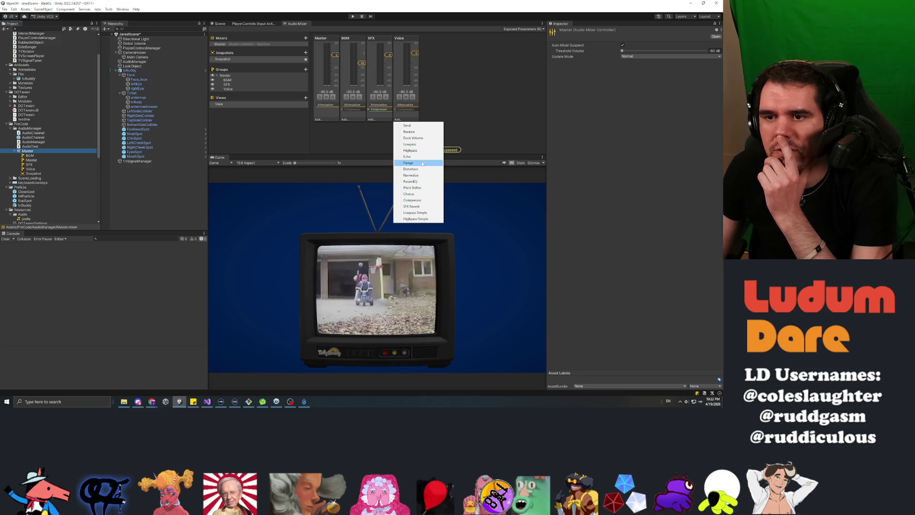
left_click(426, 164)
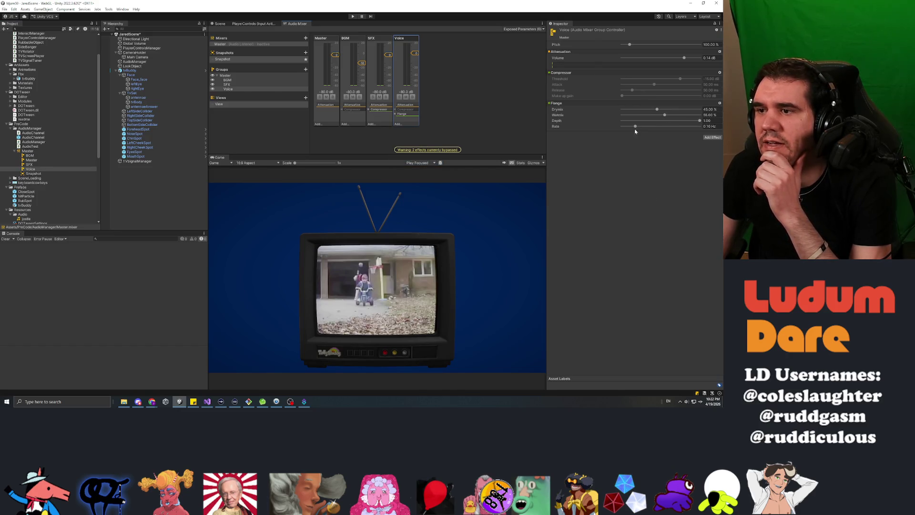
left_click(353, 17)
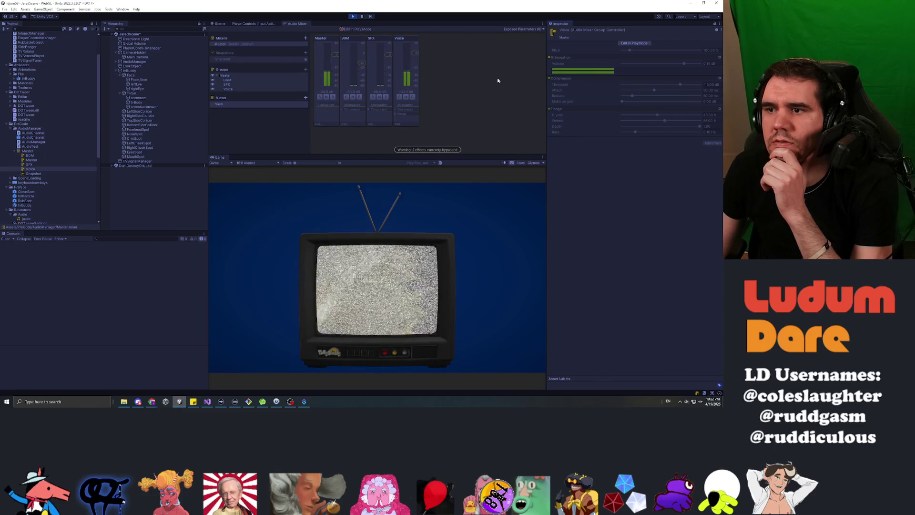
left_click(353, 16)
Step: Check tvBody's output is Voice, replay the scene, and enable Edit in Playmode for Voice
left_click(136, 102)
scroll(596, 229, "down", 3)
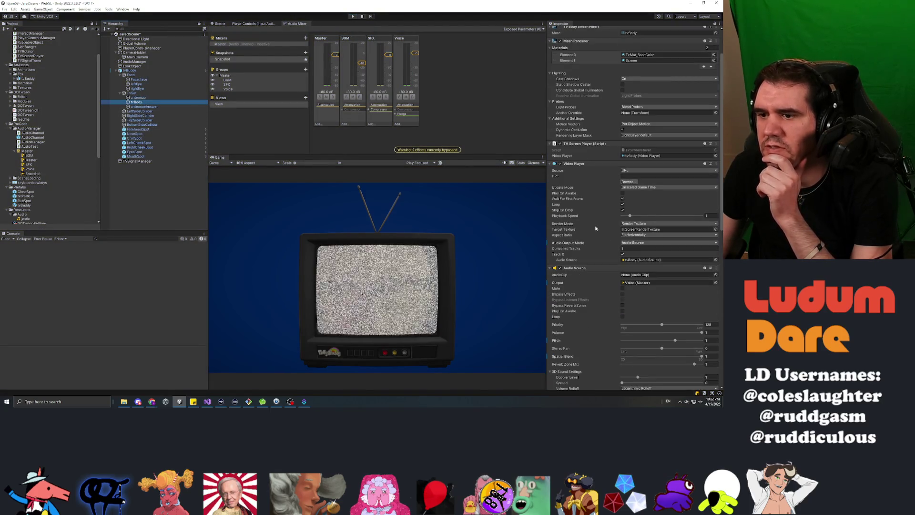
scroll(596, 229, "down", 5)
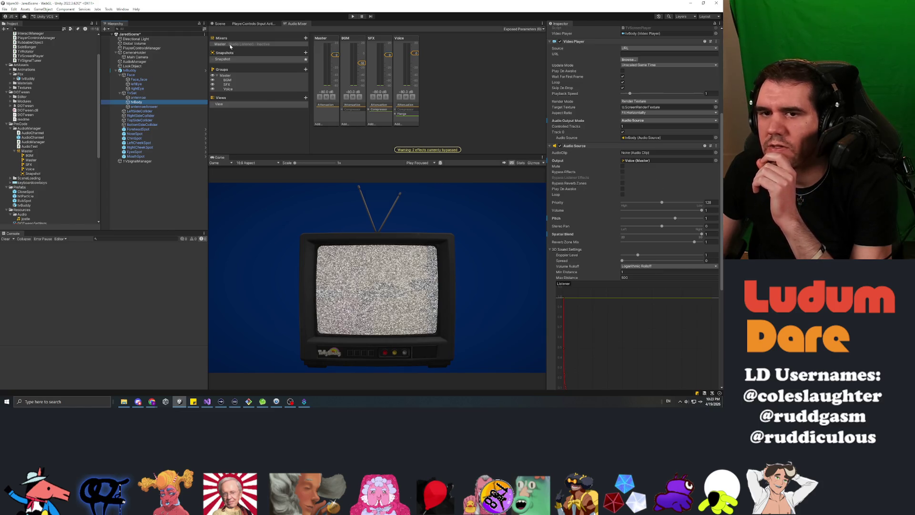
left_click(352, 16)
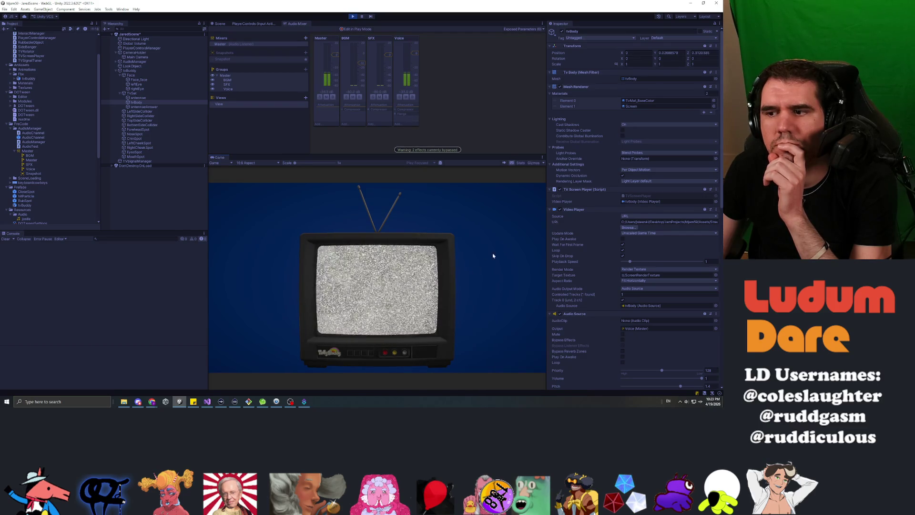
left_click(401, 114)
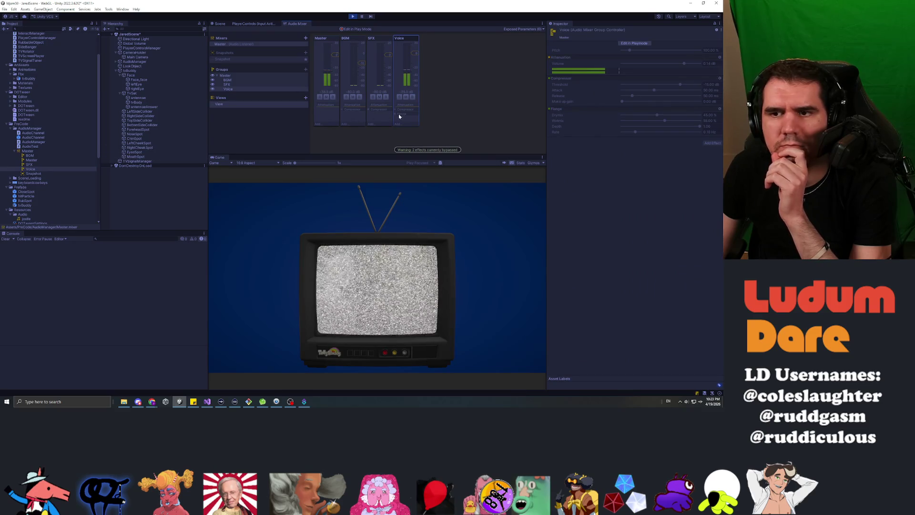
left_click(627, 44)
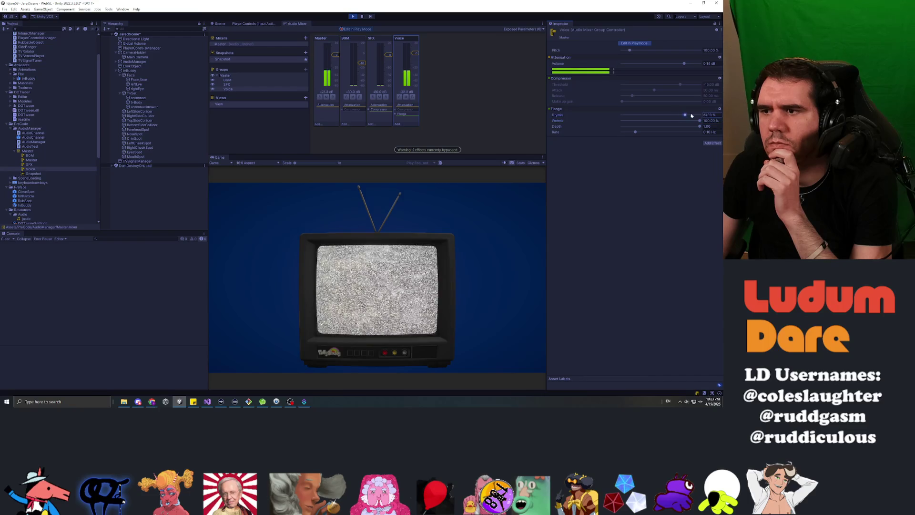
Step: Push the Flange rate to its maximum, then replace Flange with a Pitch Shifter
left_click_drag(636, 133, 655, 137)
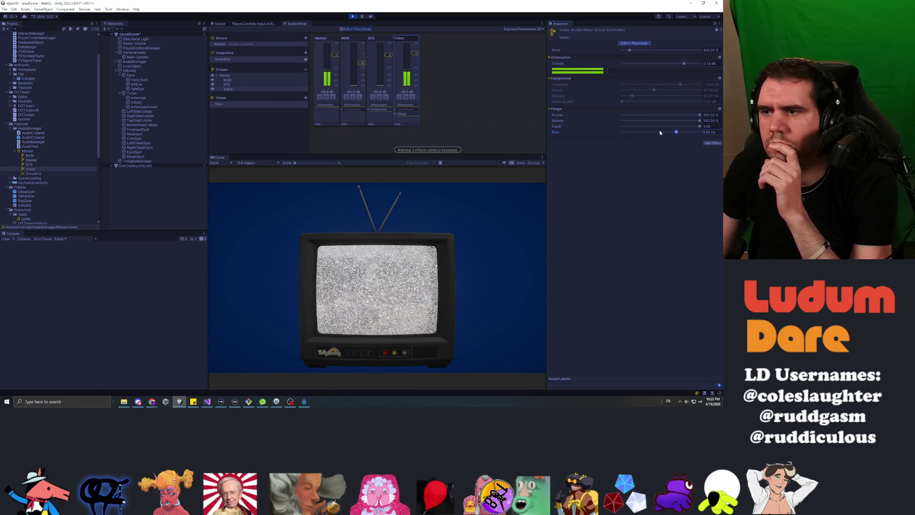
left_click_drag(677, 132, 705, 133)
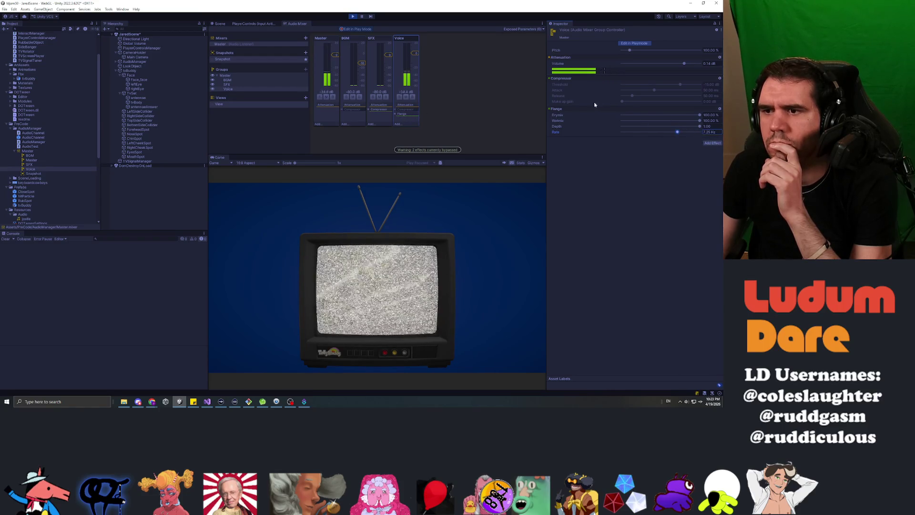
left_click(397, 124)
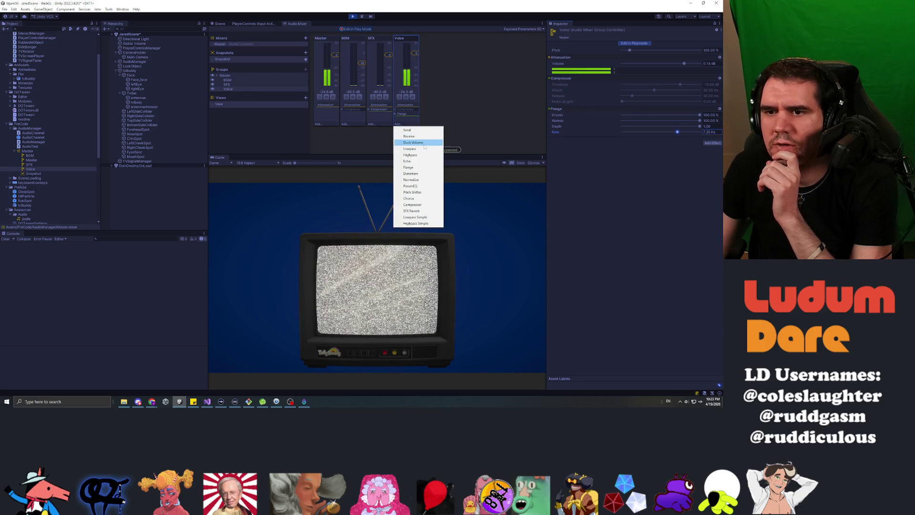
left_click(425, 192)
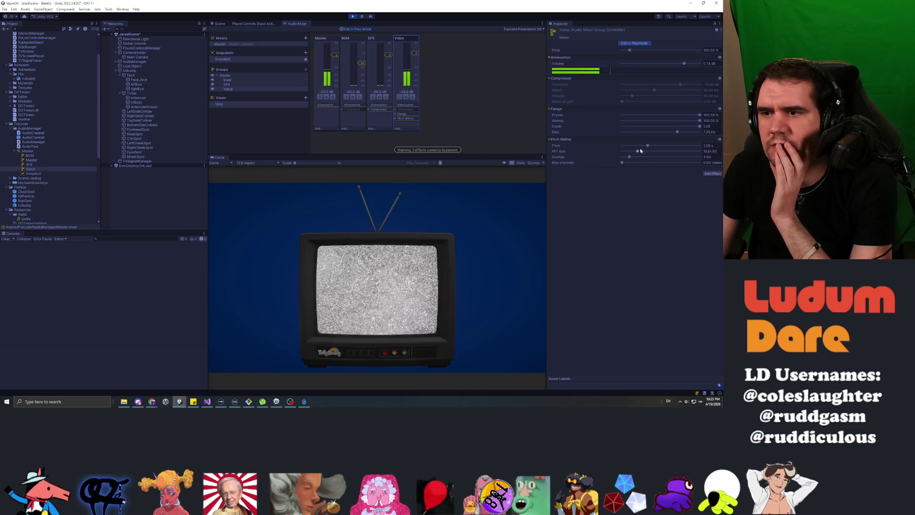
left_click(719, 109)
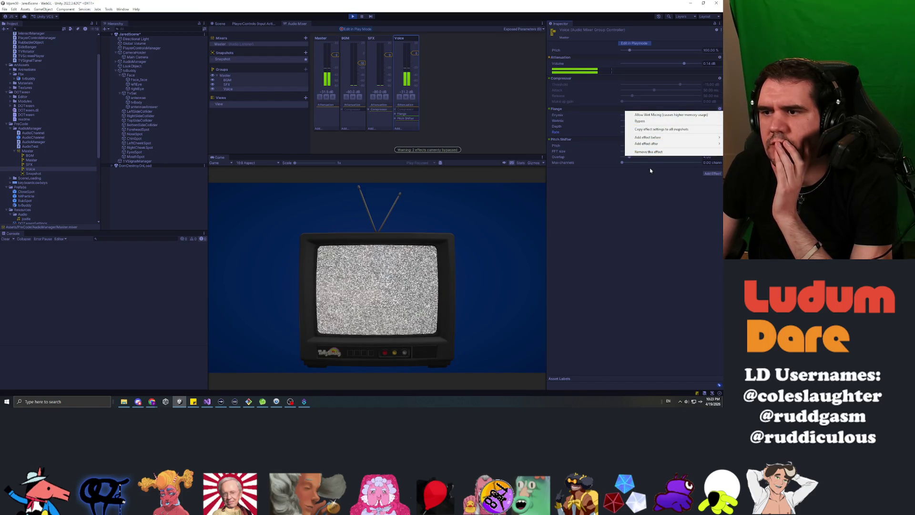
left_click(651, 153)
Step: Set the Pitch Shifter pitch to 1.25x and overlap to about 11
left_click_drag(649, 115, 662, 117)
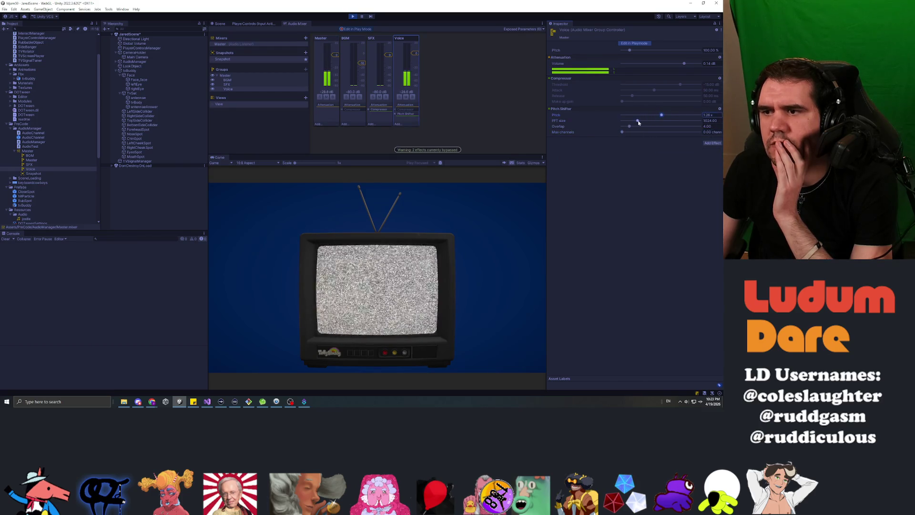
mouse_move(629, 130)
left_mouse_down()
mouse_move(650, 129)
mouse_move(643, 135)
mouse_move(670, 117)
left_mouse_up()
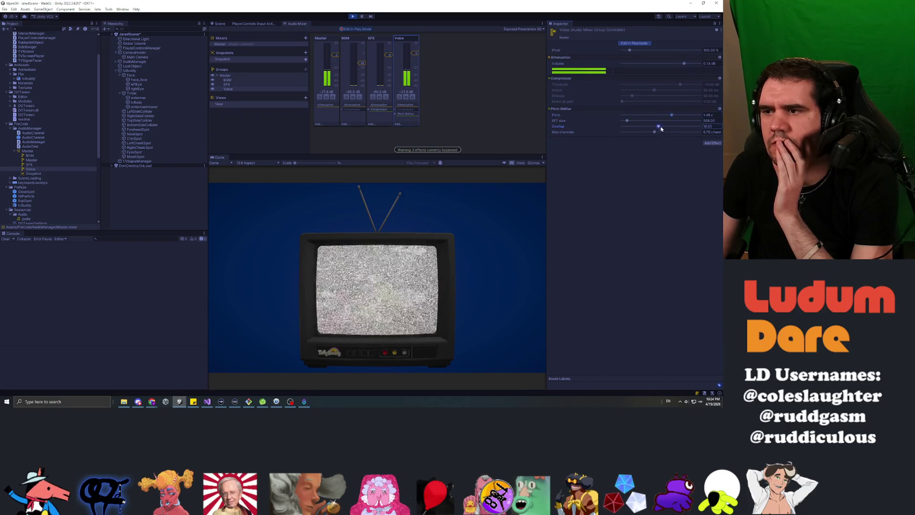
left_click(713, 143)
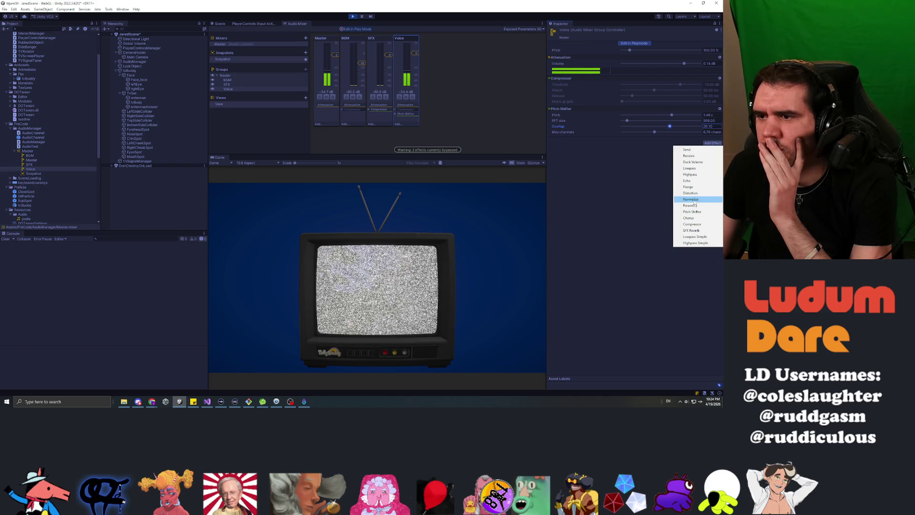
Step: Add a Distortion effect at level about 0.91 and remove the Pitch Shifter
left_click(692, 193)
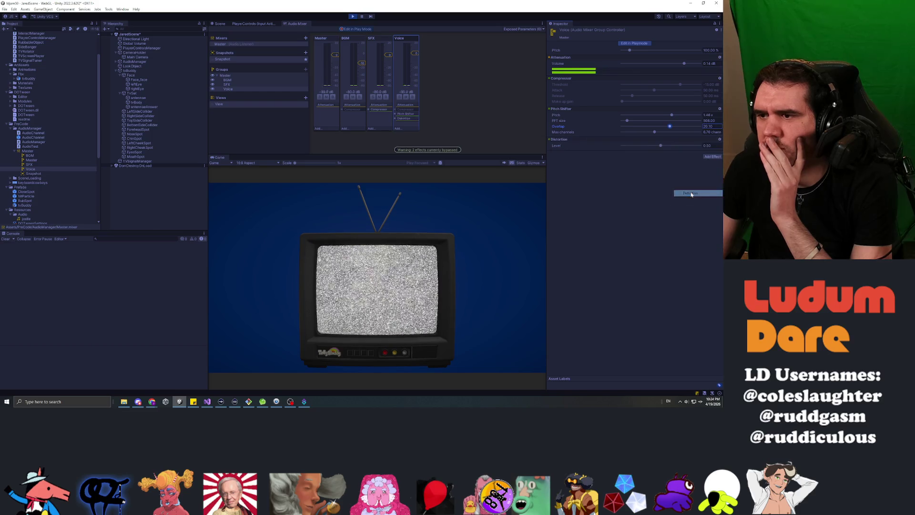
left_click_drag(666, 147, 680, 146)
left_click(720, 110)
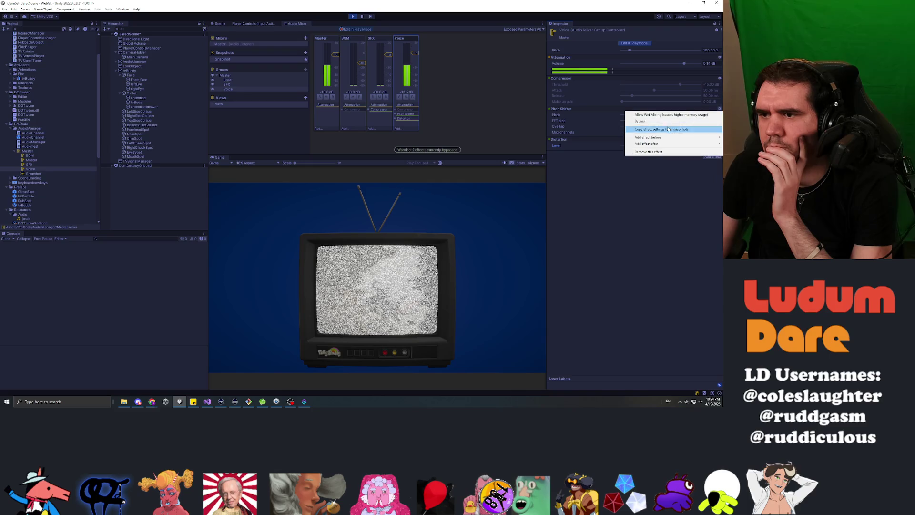
left_click(649, 152)
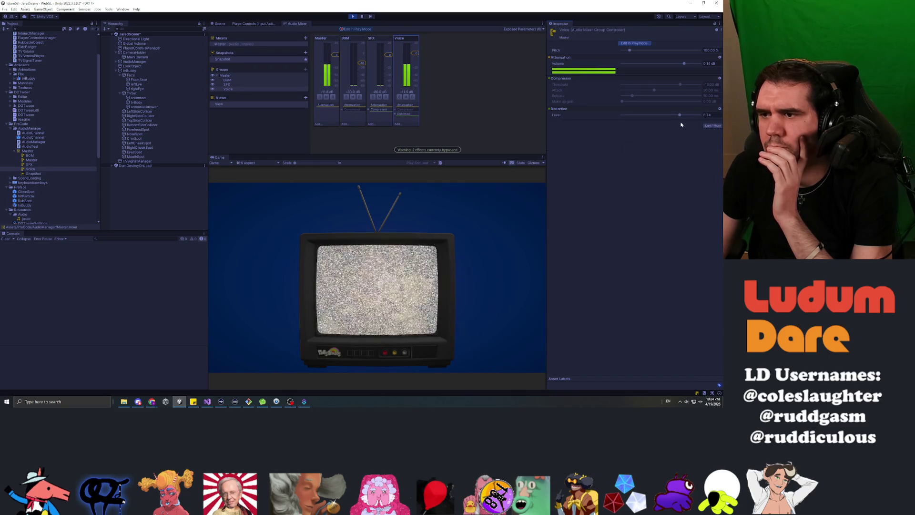
left_click_drag(680, 116, 695, 118)
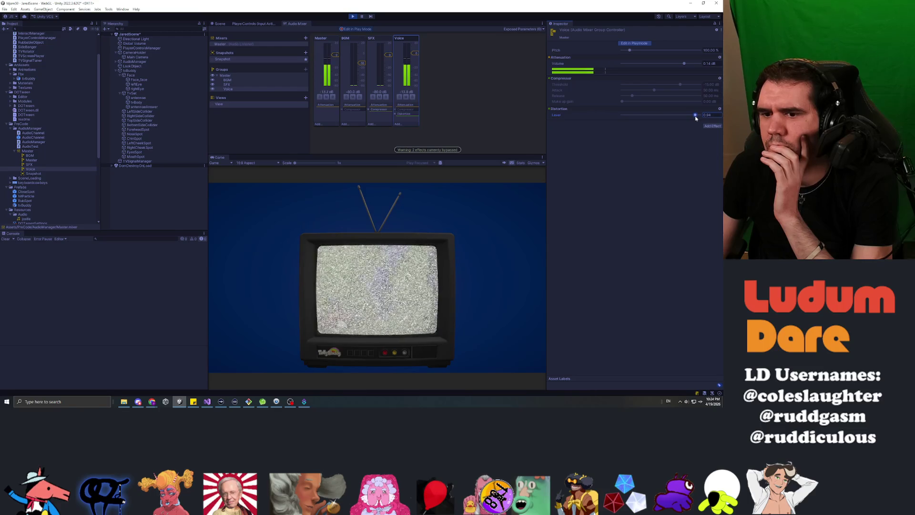
Step: Remove the Distortion and add a Chorus effect to the Voice group
left_click(720, 109)
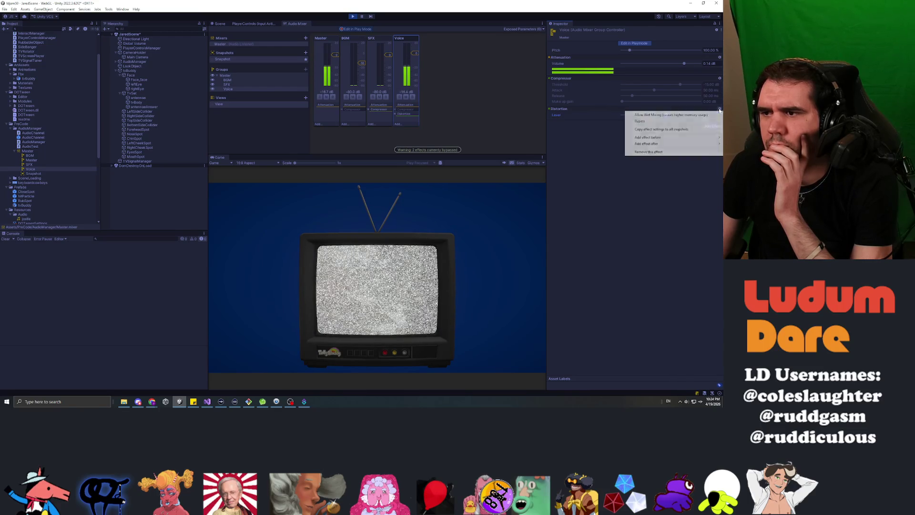
left_click(648, 152)
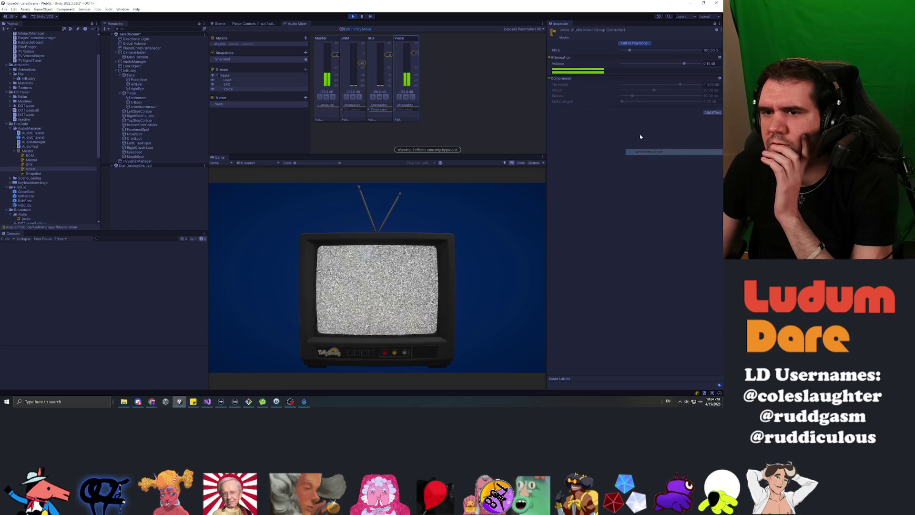
left_click(712, 113)
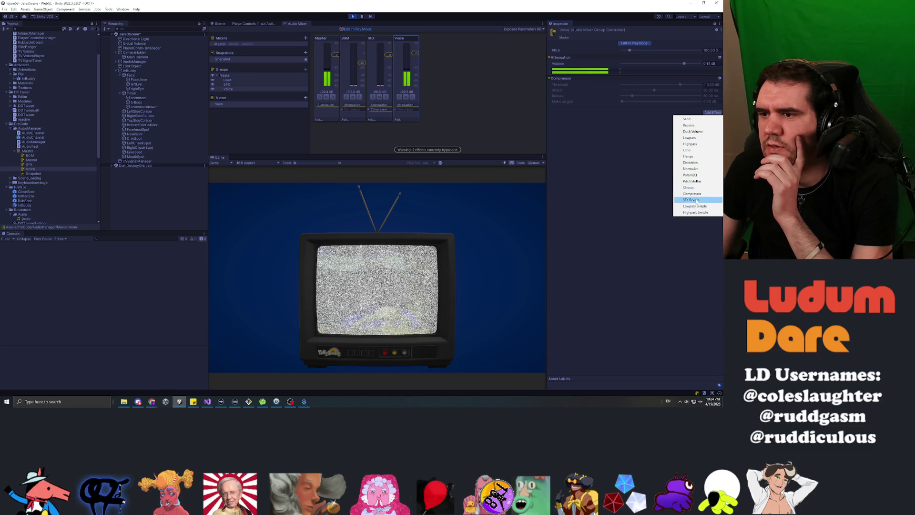
left_click(690, 187)
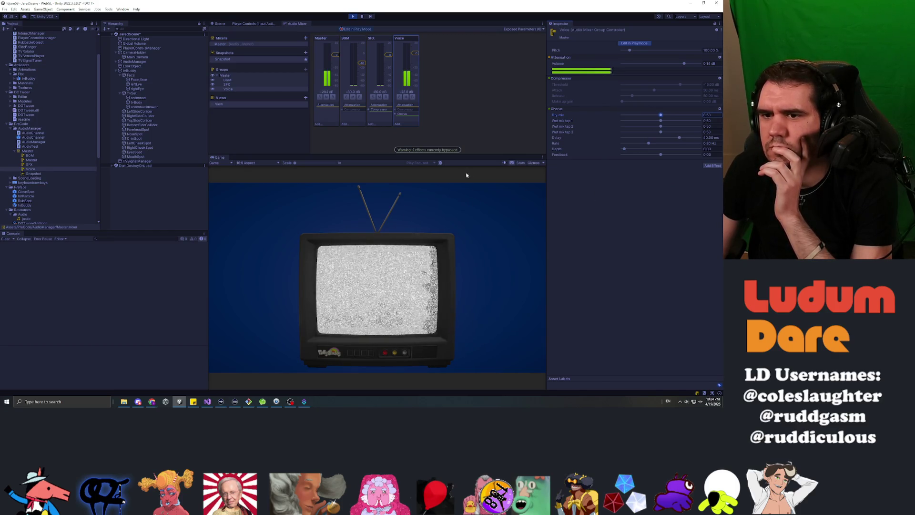
Step: Set Chorus dry mix 0.74, wet mix tap 3 to full, delay 0, rate about 7 Hz
left_click(432, 276)
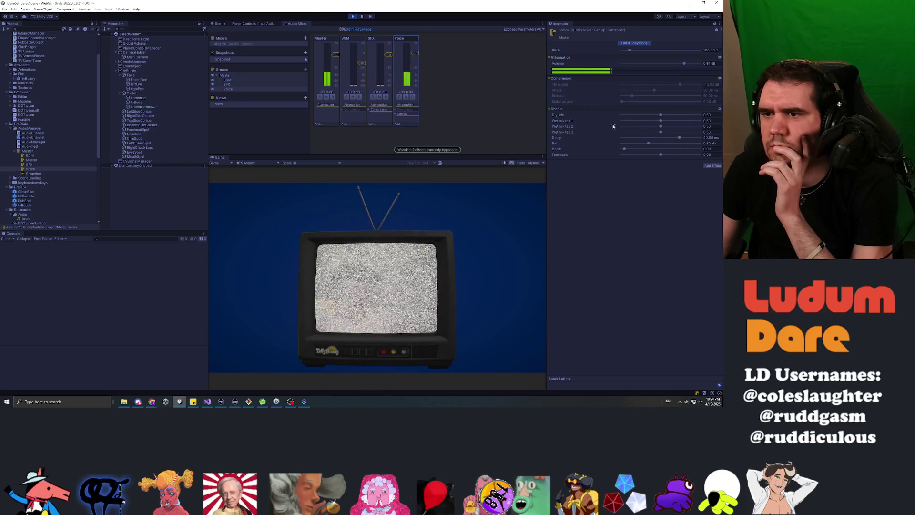
mouse_move(660, 116)
left_mouse_down()
mouse_move(703, 121)
mouse_move(703, 133)
left_mouse_up()
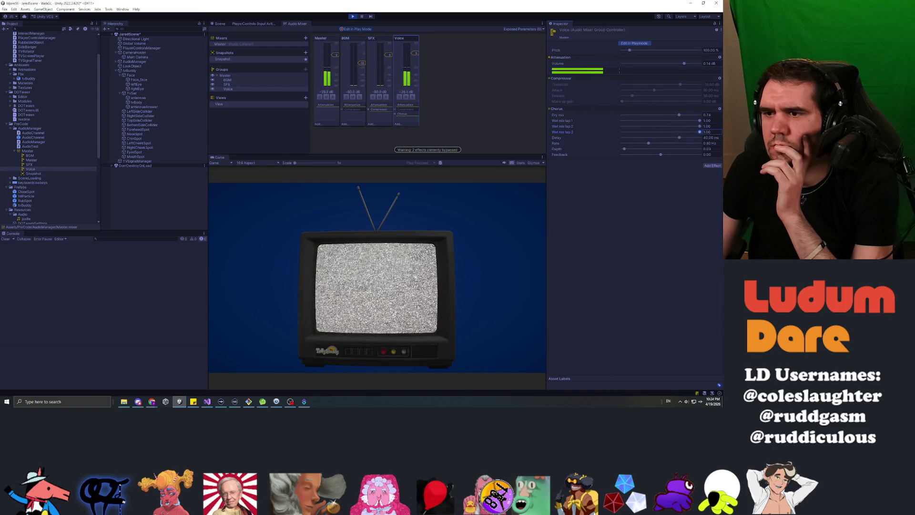
mouse_move(649, 144)
left_mouse_down()
mouse_move(687, 144)
mouse_move(642, 137)
mouse_move(699, 139)
left_mouse_up()
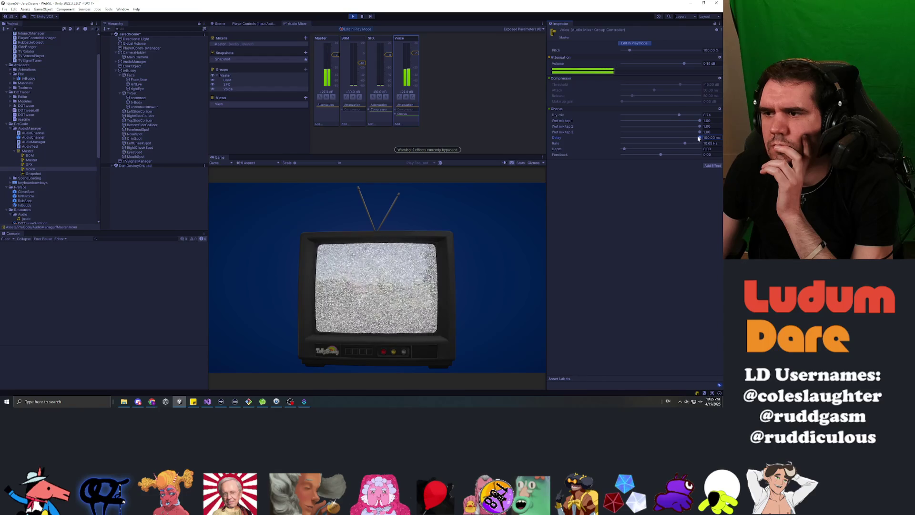
mouse_move(629, 139)
left_mouse_down()
mouse_move(635, 153)
mouse_move(692, 155)
mouse_move(704, 143)
mouse_move(618, 139)
left_mouse_up()
left_click_drag(676, 143, 684, 143)
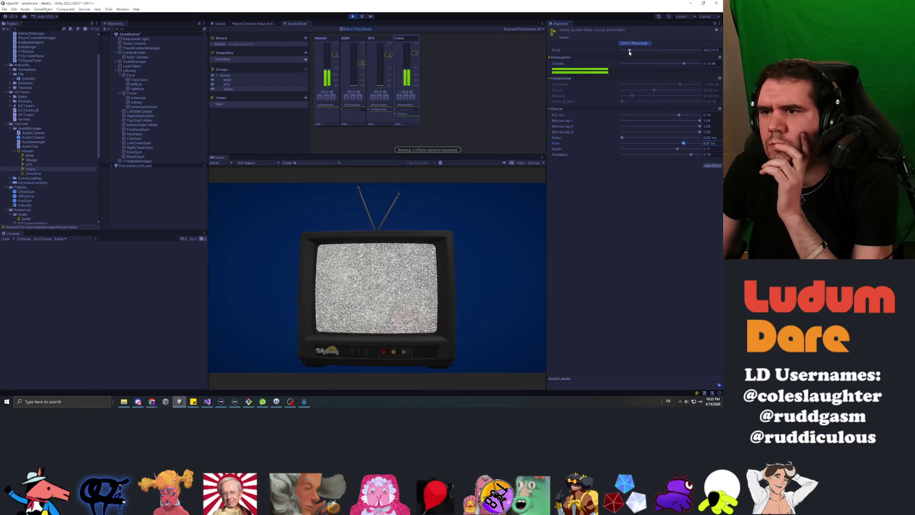
Step: Lower the Voice group pitch to 74% and stop the game
left_click_drag(629, 51, 635, 52)
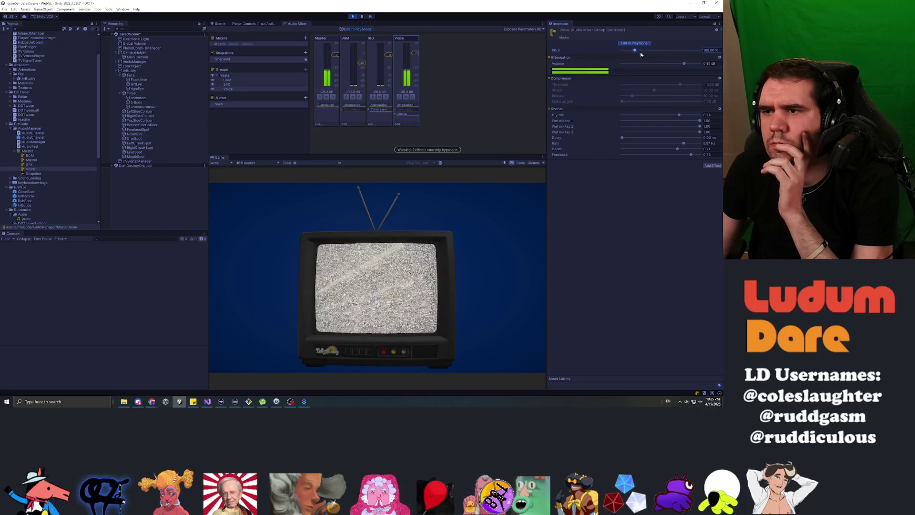
left_click_drag(640, 55, 630, 51)
left_click(353, 16)
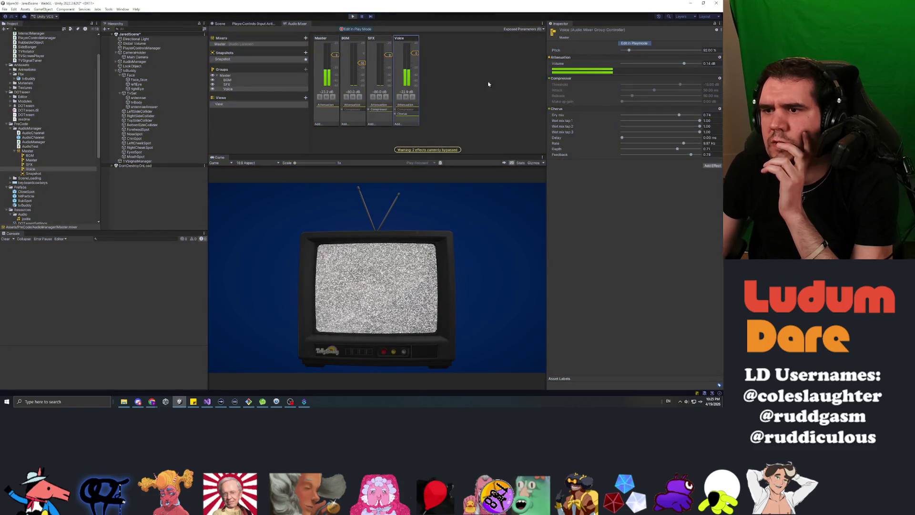
Step: Remove the Chorus effect from the Voice group and set its pitch to 100%
left_click(720, 103)
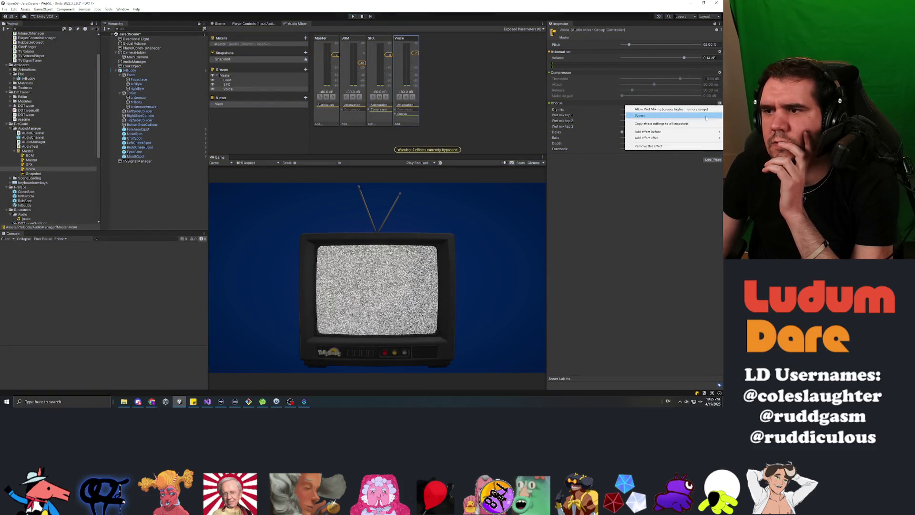
left_click(644, 148)
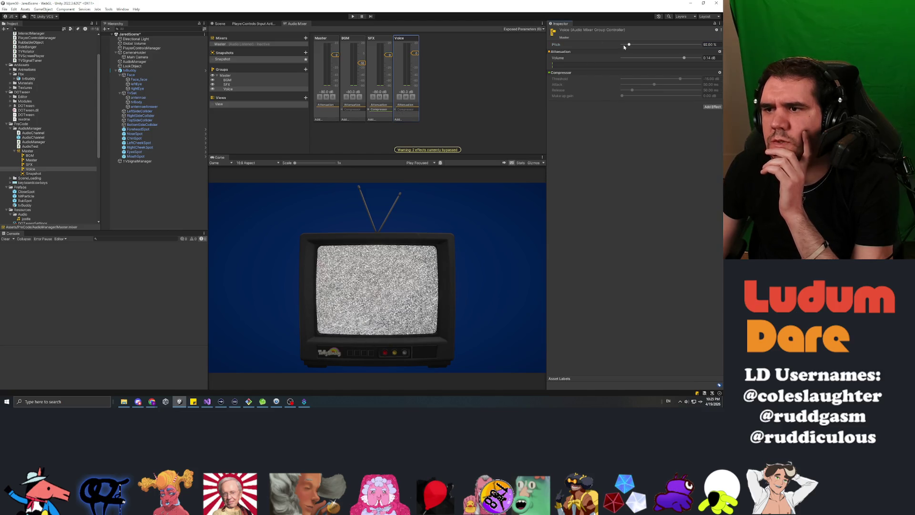
left_click(710, 45)
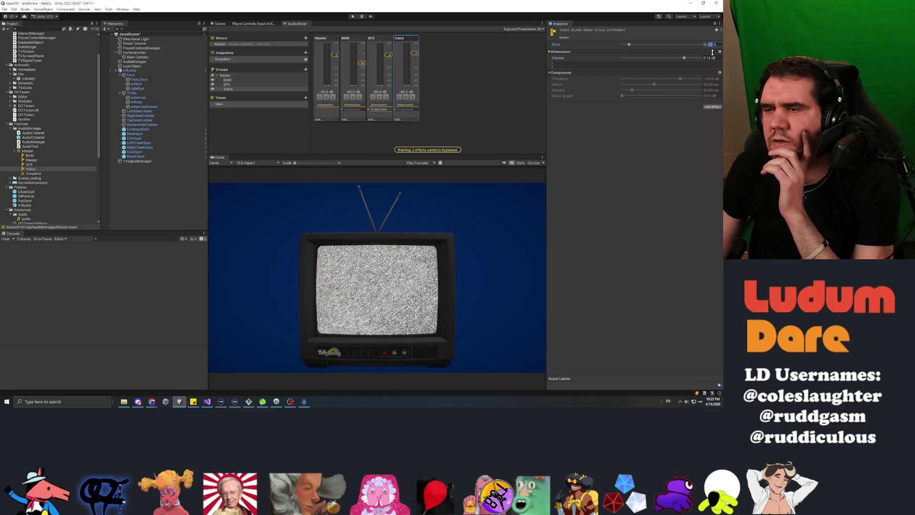
type("0")
key("Return")
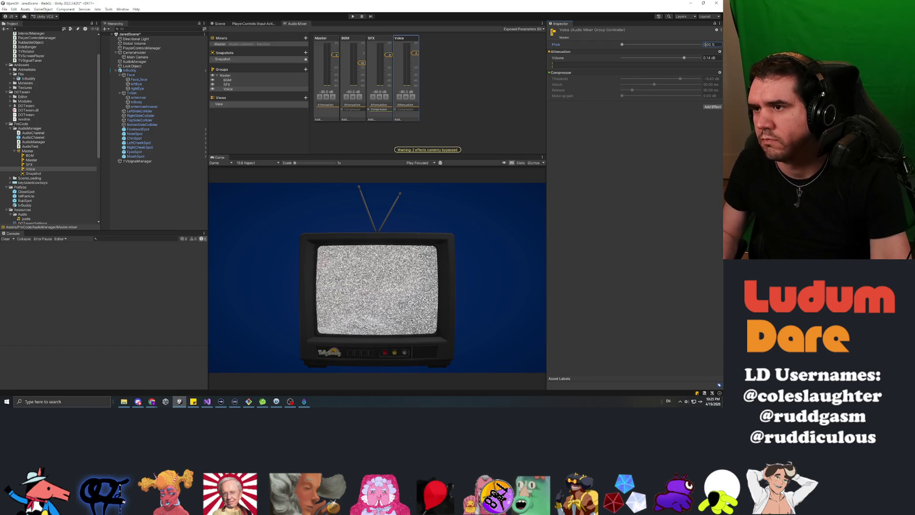
type("100")
key("Return")
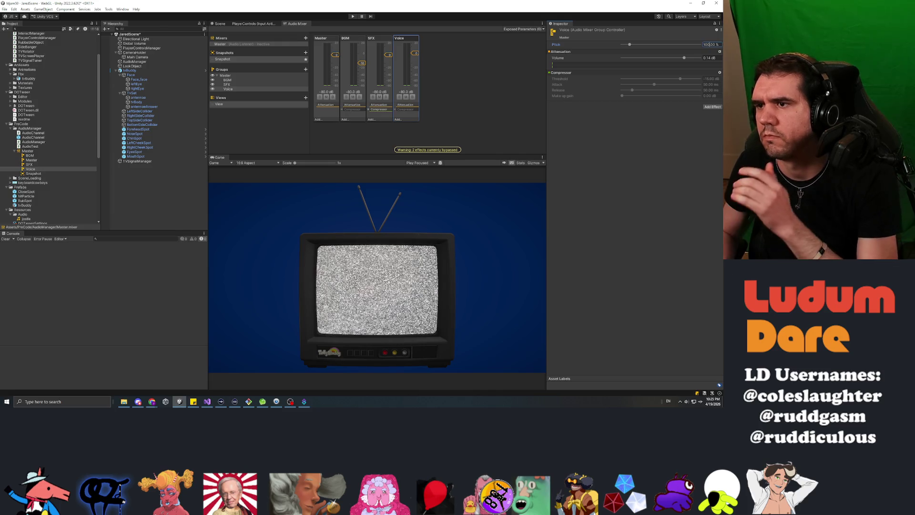
Step: Finish the pitch edit and check the mixer's Exposed Parameters list, which is empty
key("Return")
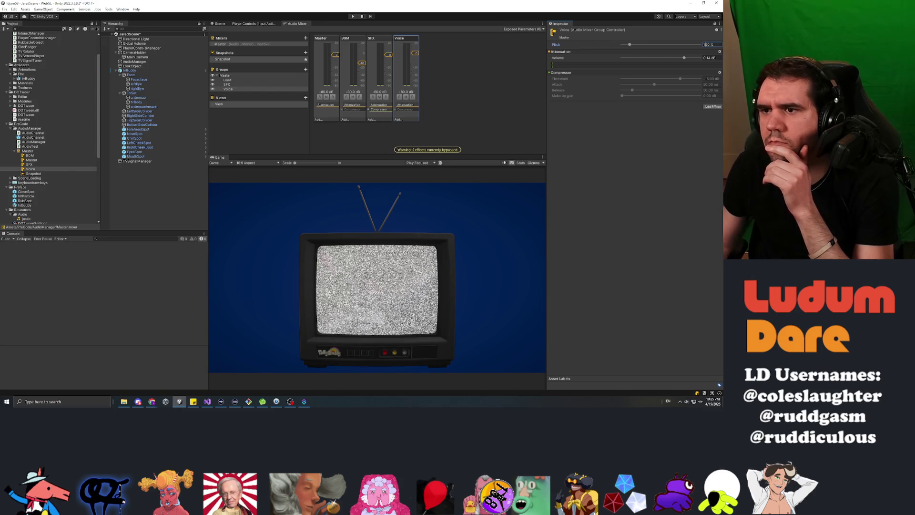
left_click(591, 157)
left_click(527, 30)
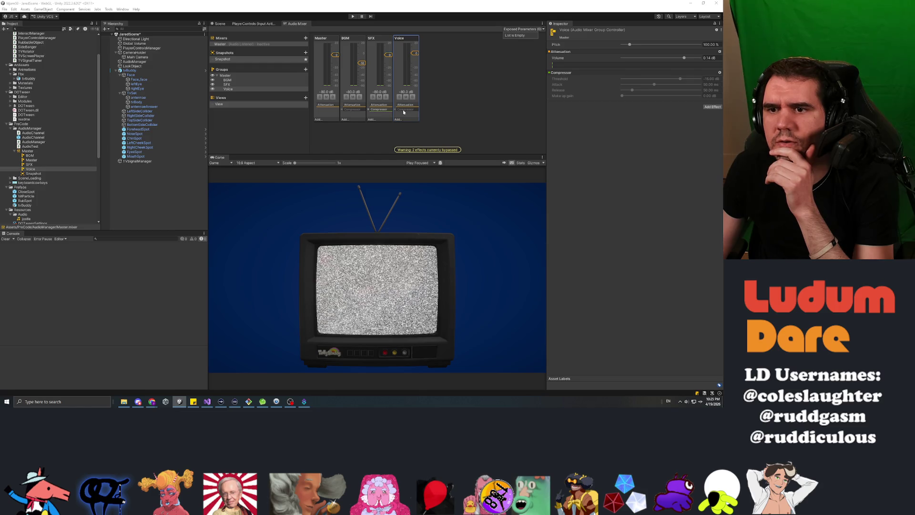
left_click(231, 114)
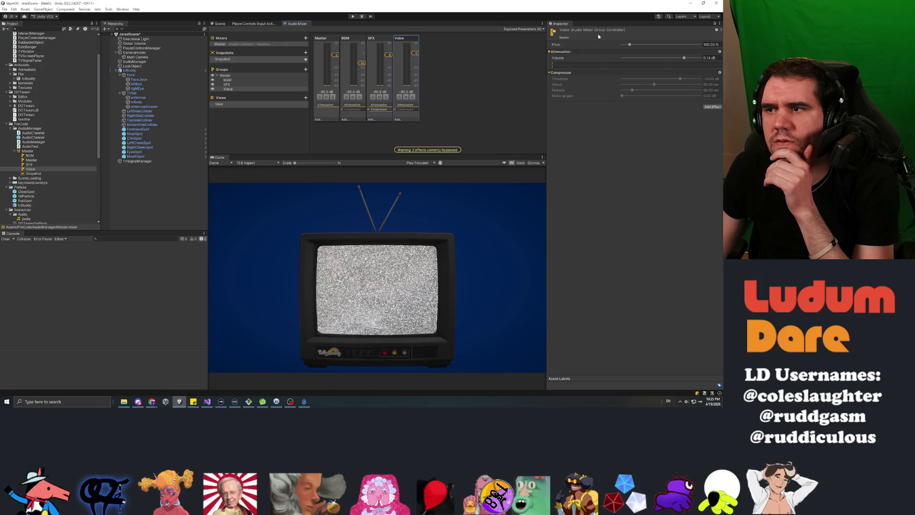
Step: Select the Voice group in the Groups list to show its 100% pitch, volume and Compressor settings
right_click(401, 44)
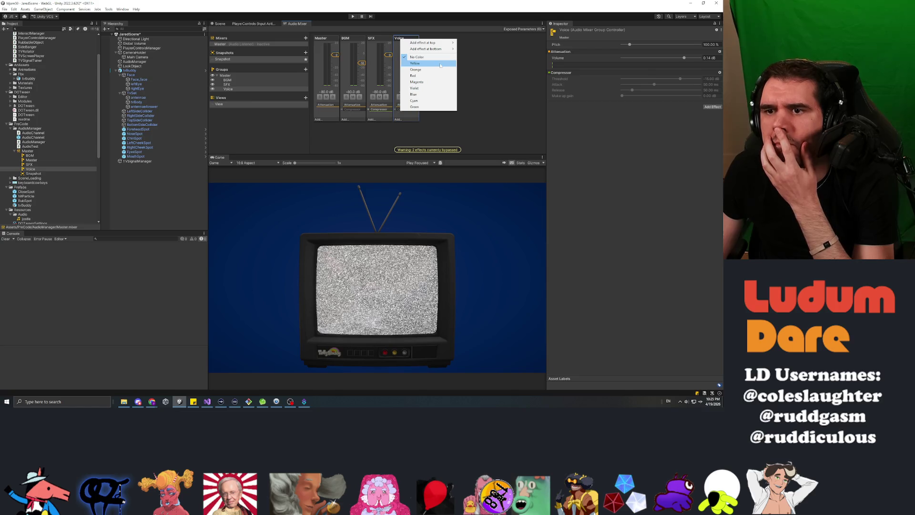
left_click(526, 58)
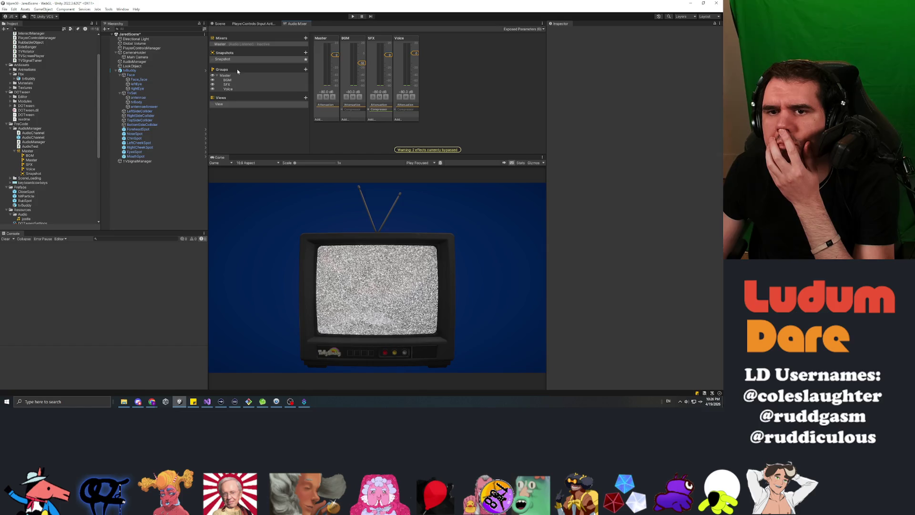
right_click(231, 89)
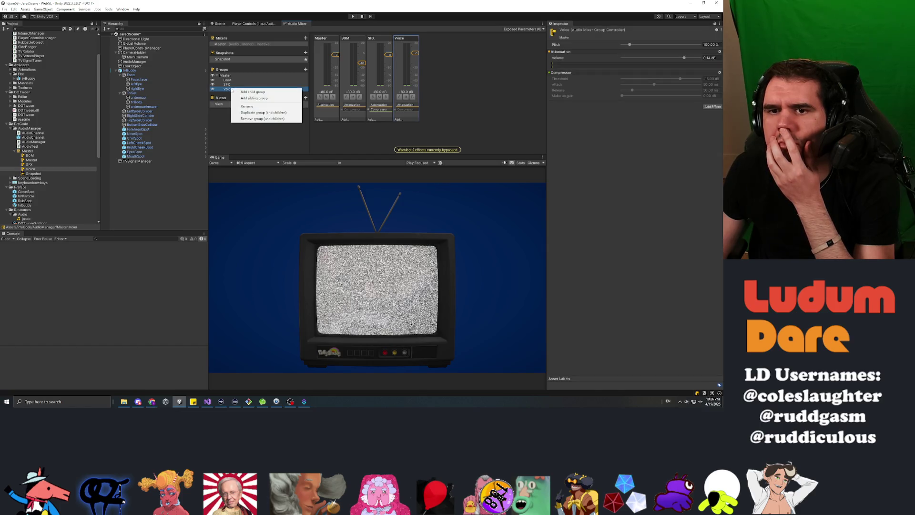
key("Escape")
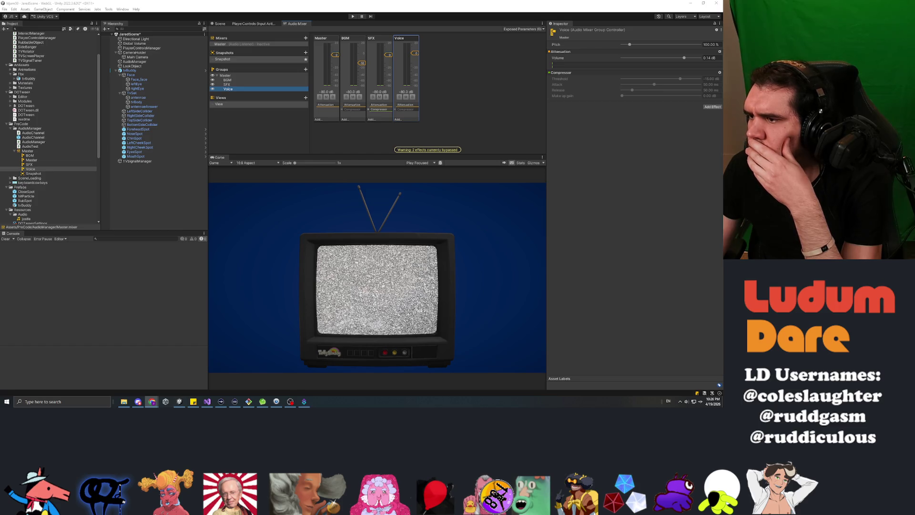
Step: Expose the Voice group's Pitch to scripts and add a Highpass effect
right_click(566, 45)
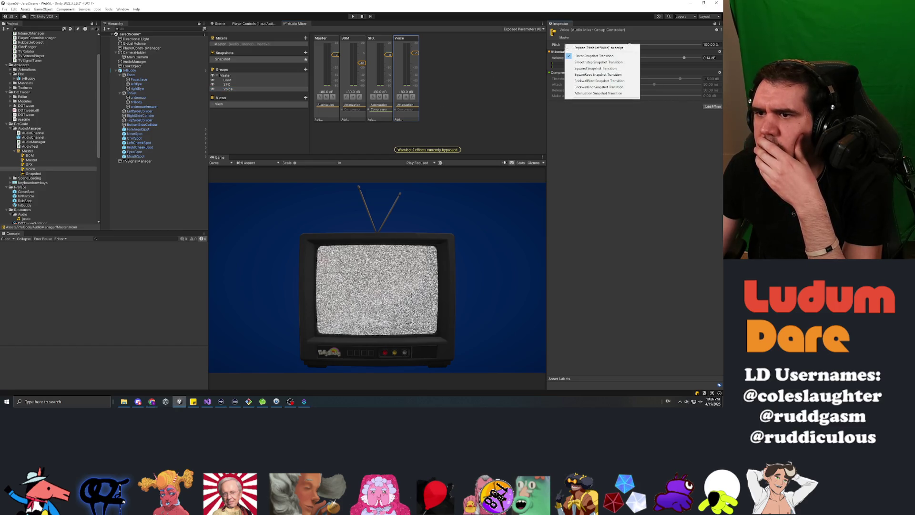
left_click(617, 48)
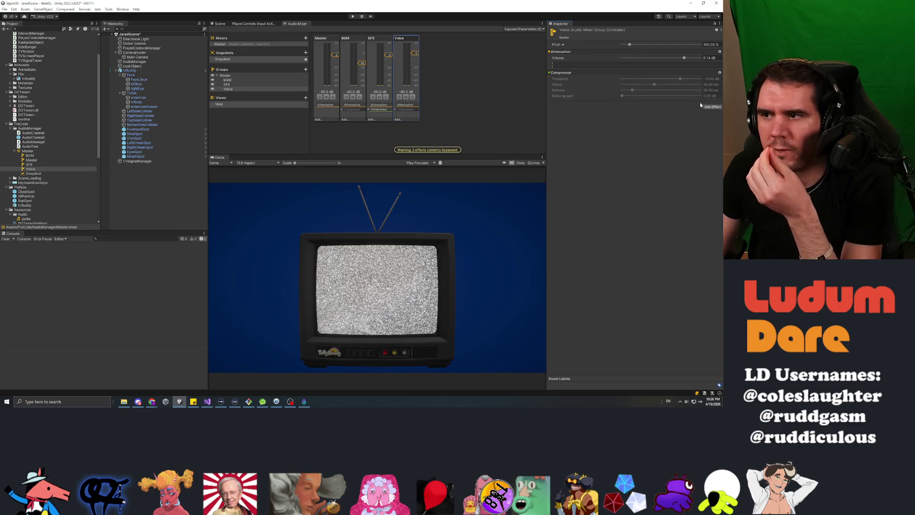
left_click(713, 108)
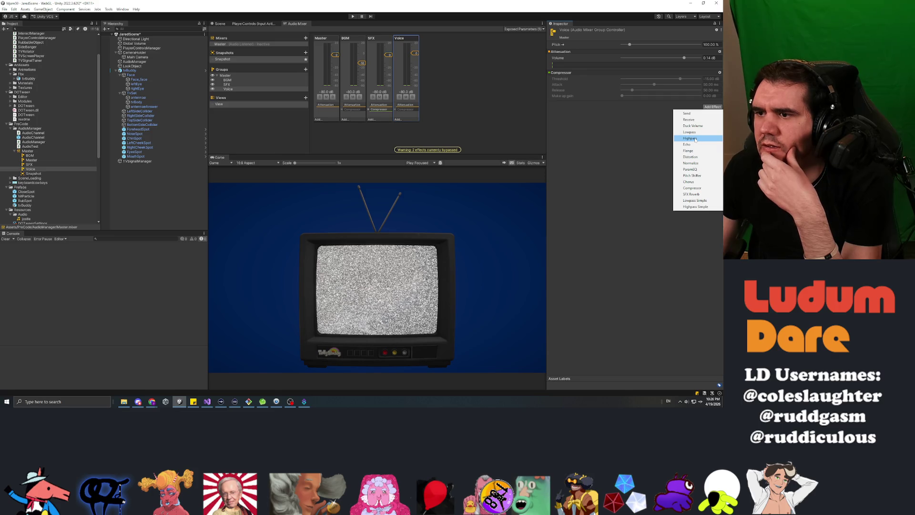
left_click(694, 139)
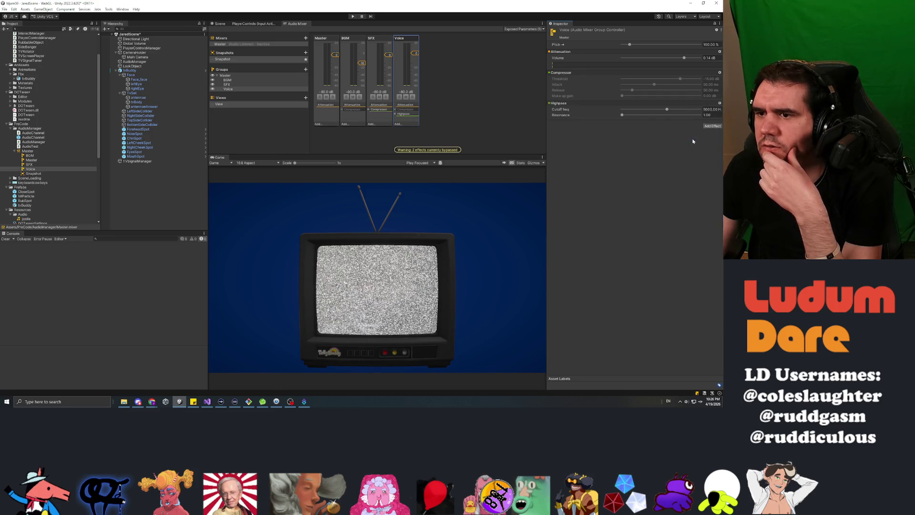
Step: Run the game with Edit in Playmode and raise Highpass resonance to 3.00 and cutoff to about 8269 Hz
left_click(353, 17)
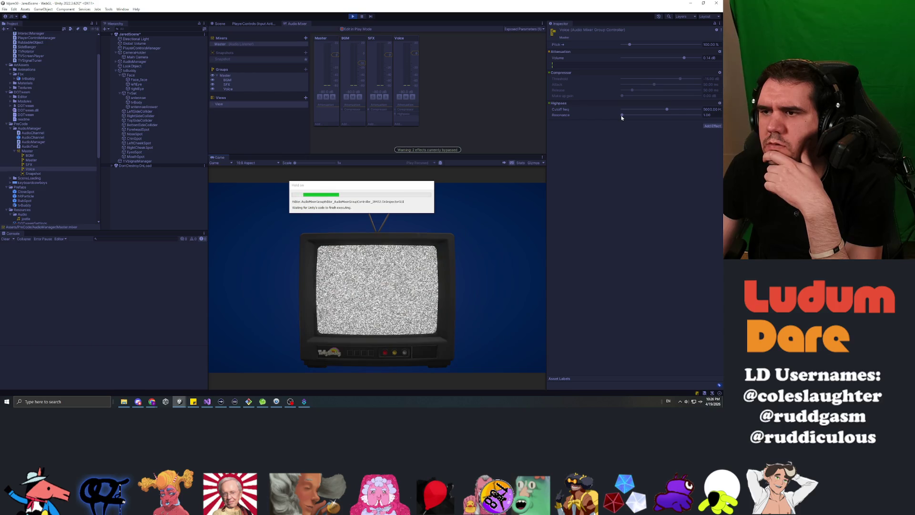
left_click(645, 43)
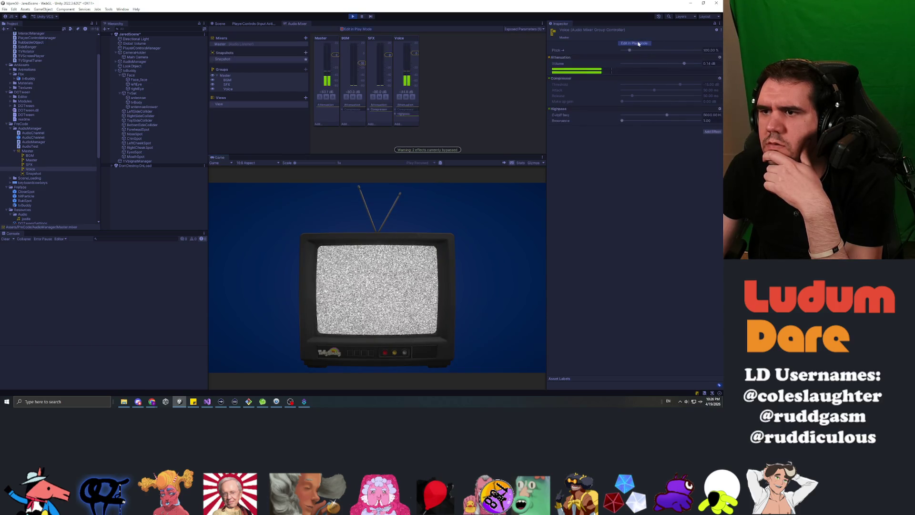
mouse_move(622, 122)
left_mouse_down()
mouse_move(677, 120)
mouse_move(597, 121)
left_mouse_up()
left_click_drag(667, 116, 685, 119)
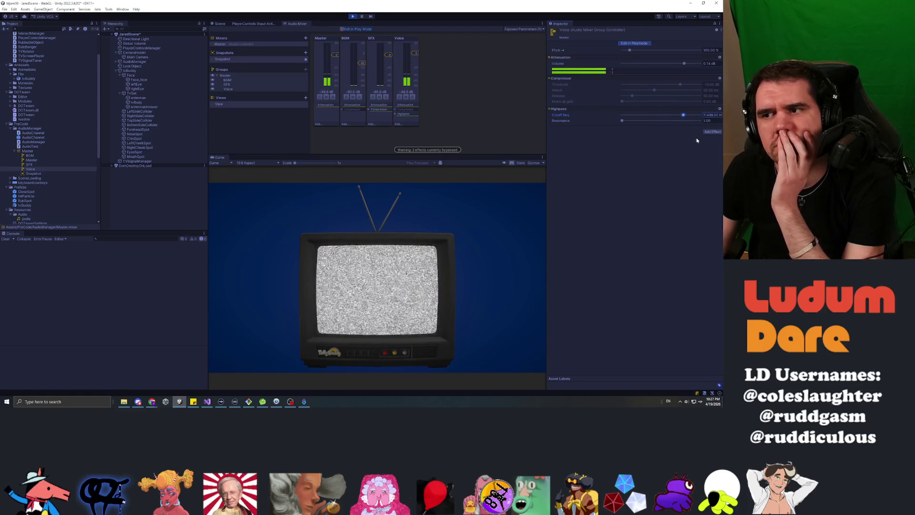
Step: Replace the Highpass with a Lowpass effect and raise its resonance to 9.44
left_click(720, 109)
left_click(701, 151)
left_click(712, 112)
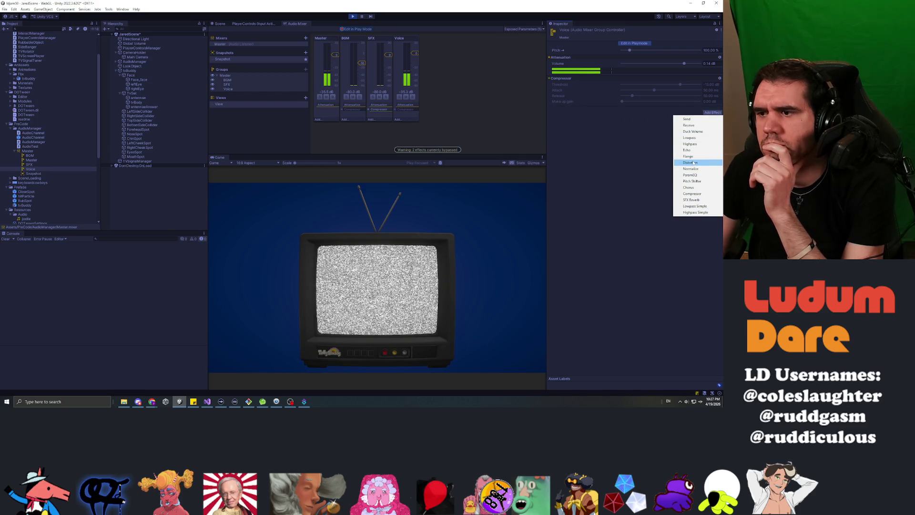
left_click(695, 138)
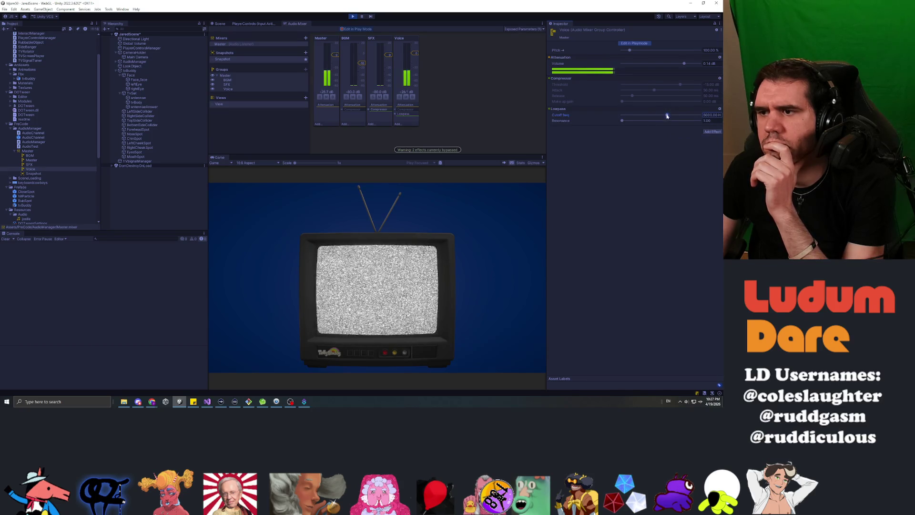
mouse_move(627, 122)
left_mouse_down()
mouse_move(695, 123)
mouse_move(623, 121)
left_mouse_up()
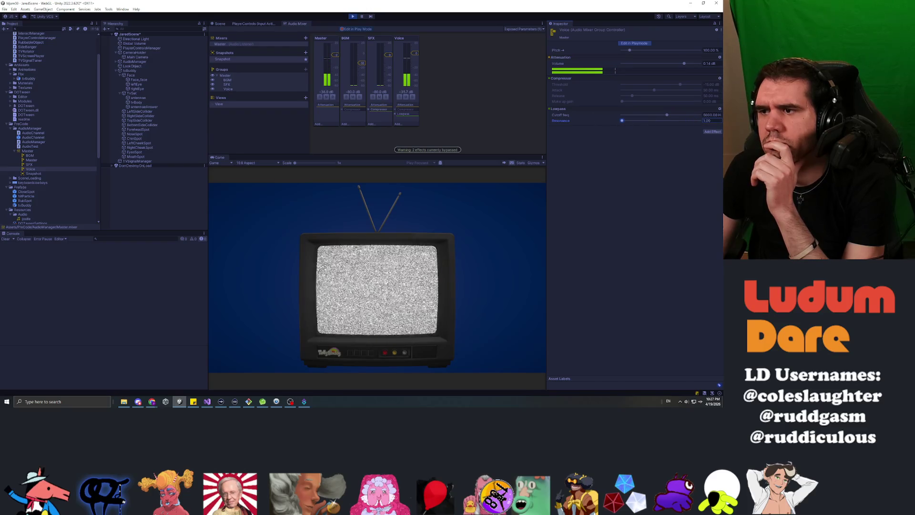
Step: Remove the Lowpass effect from the Voice group and stop the running game
left_click(720, 110)
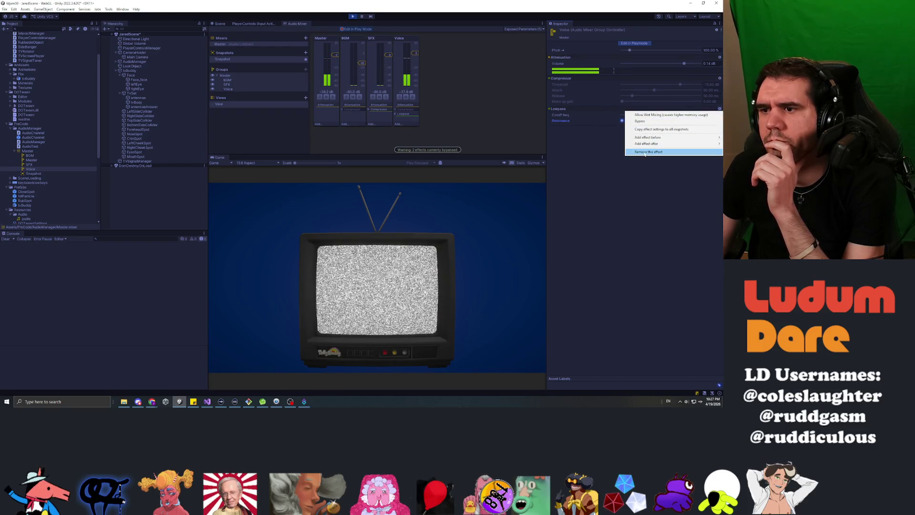
left_click(644, 151)
key("ctrl+p")
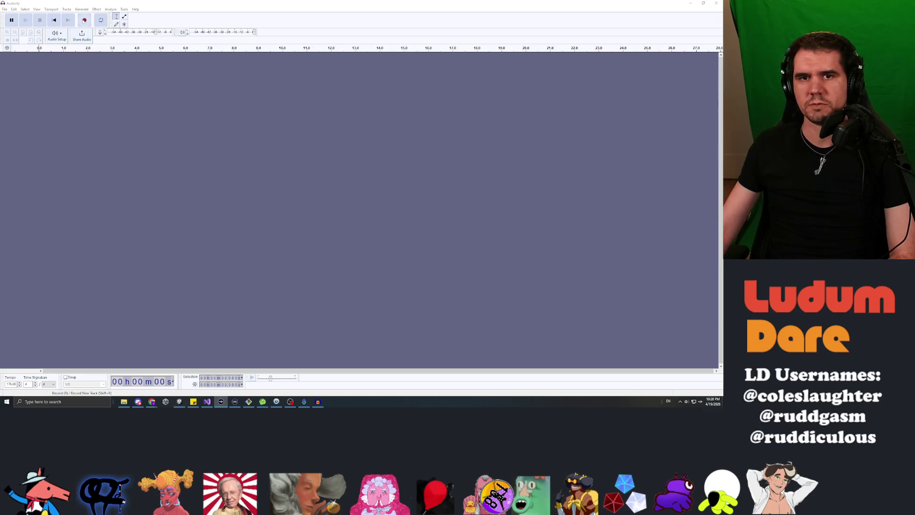
Step: Choose the recording input device and record about six seconds of audio onto a new stereo track
left_click(62, 38)
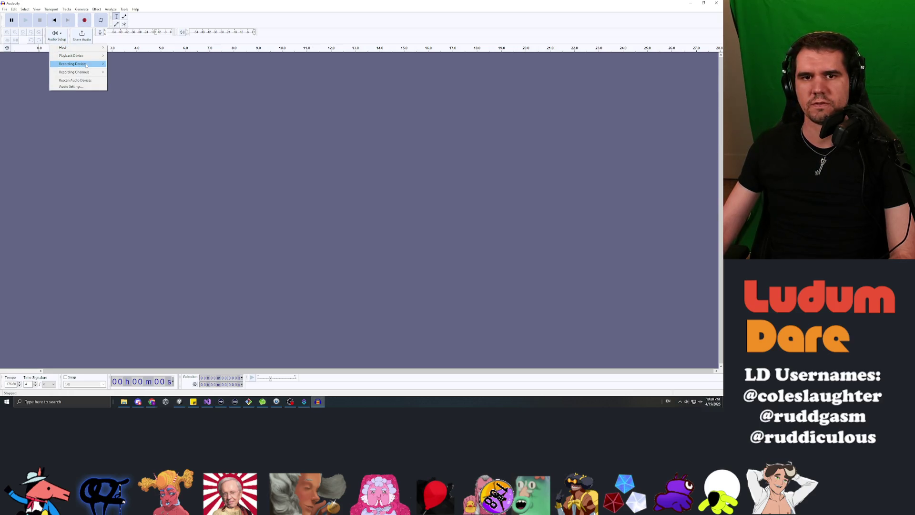
mouse_move(76, 64)
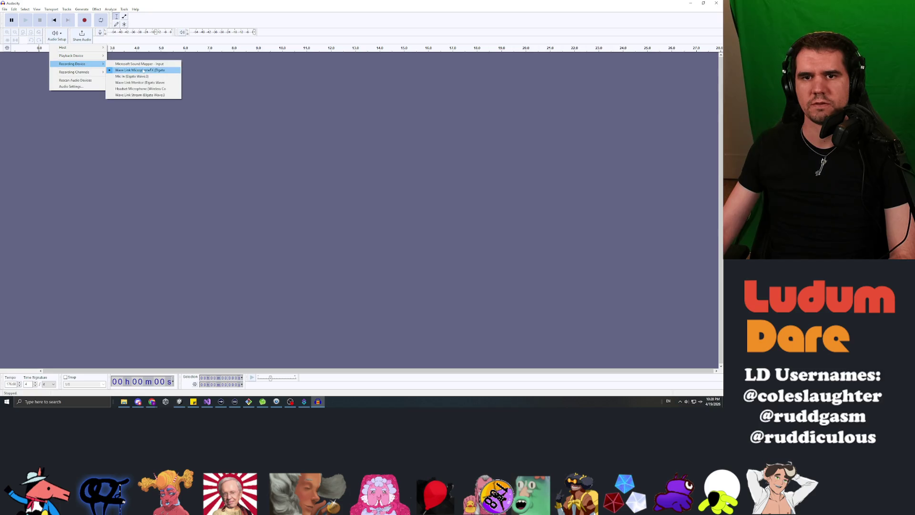
left_click(139, 95)
left_click(86, 21)
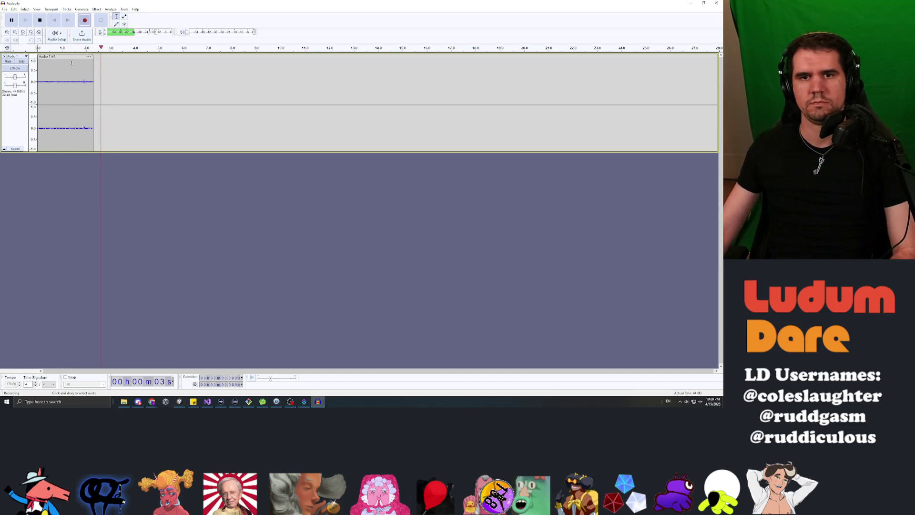
left_click(40, 21)
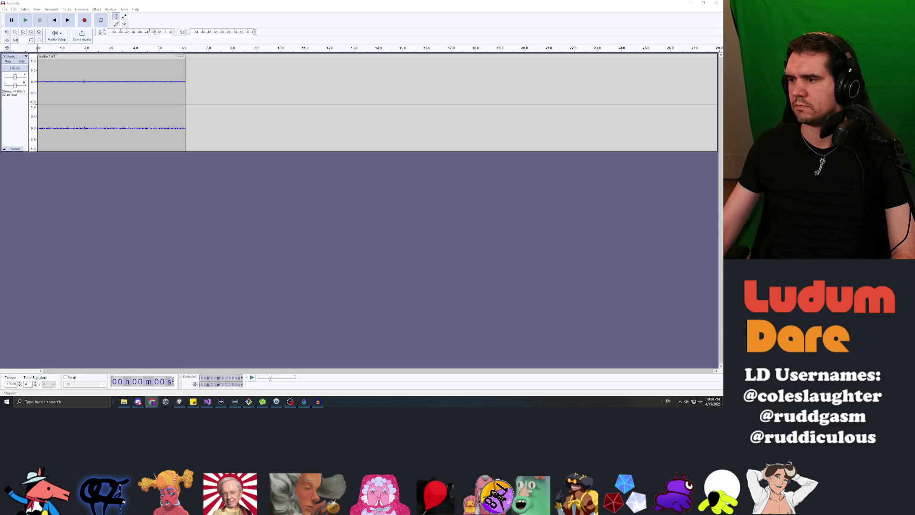
key("alt+Tab")
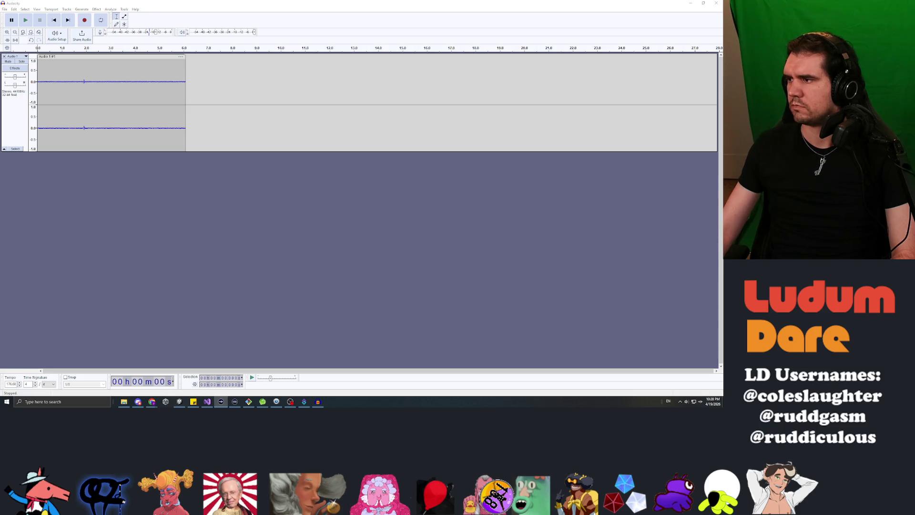
key("alt+Tab")
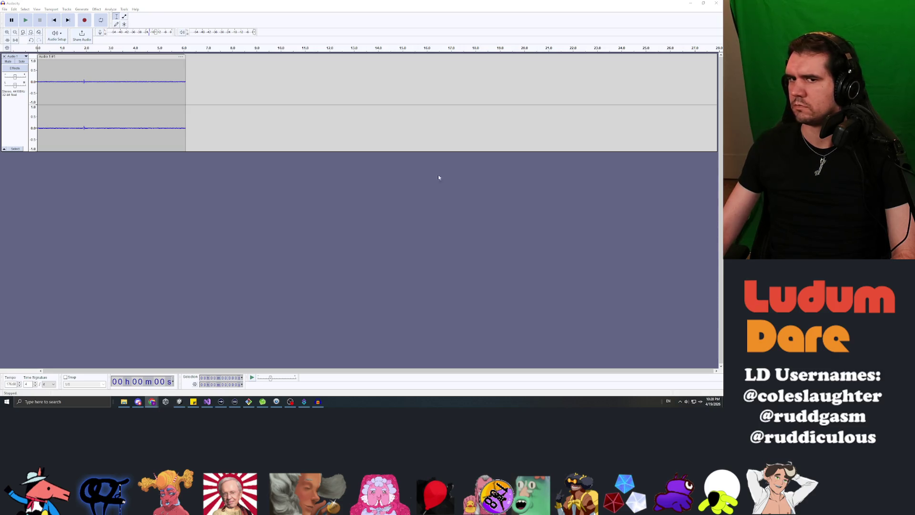
key("alt+Tab")
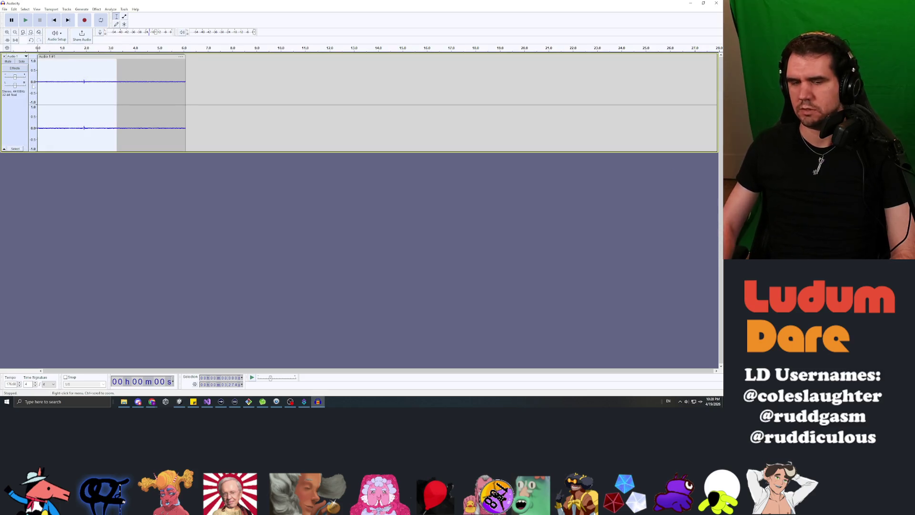
Step: Undo the last edit and loop-play the first 2.8 seconds of the static clip
key("ctrl+z")
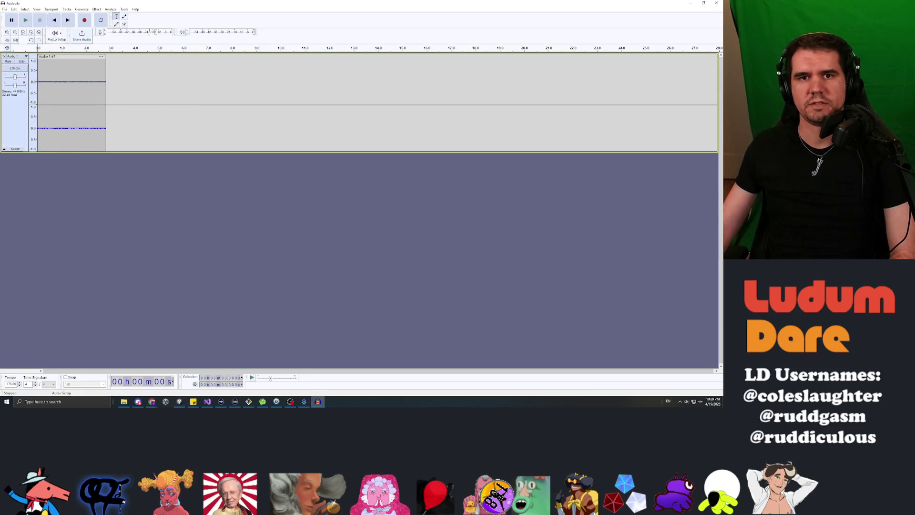
key("alt+Tab")
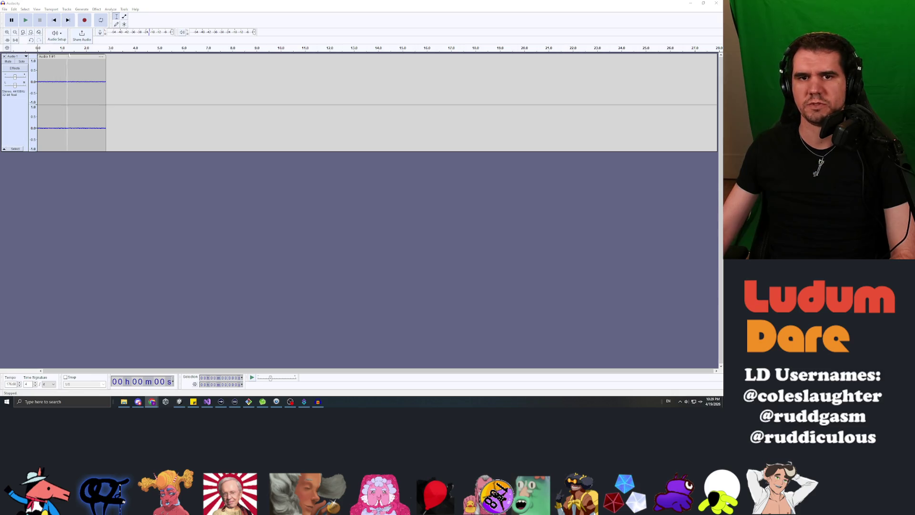
key("alt+Tab")
left_click(26, 20)
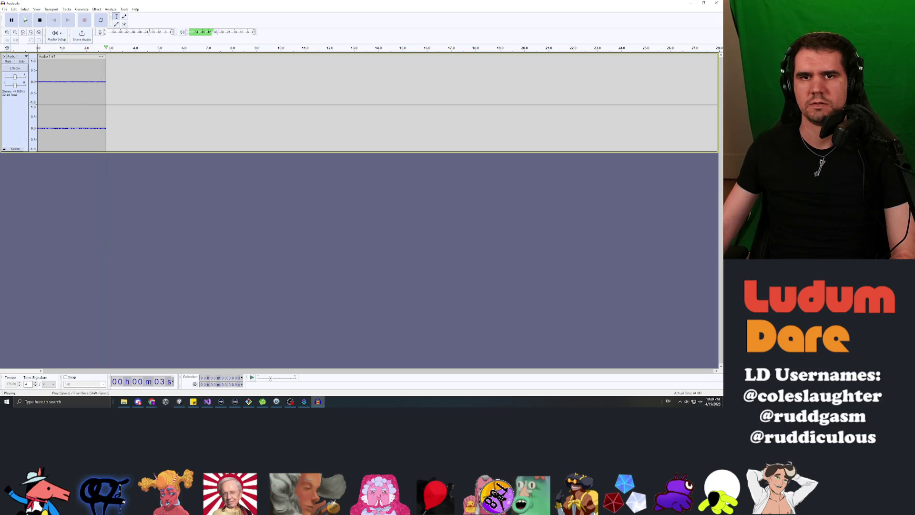
left_click(102, 20)
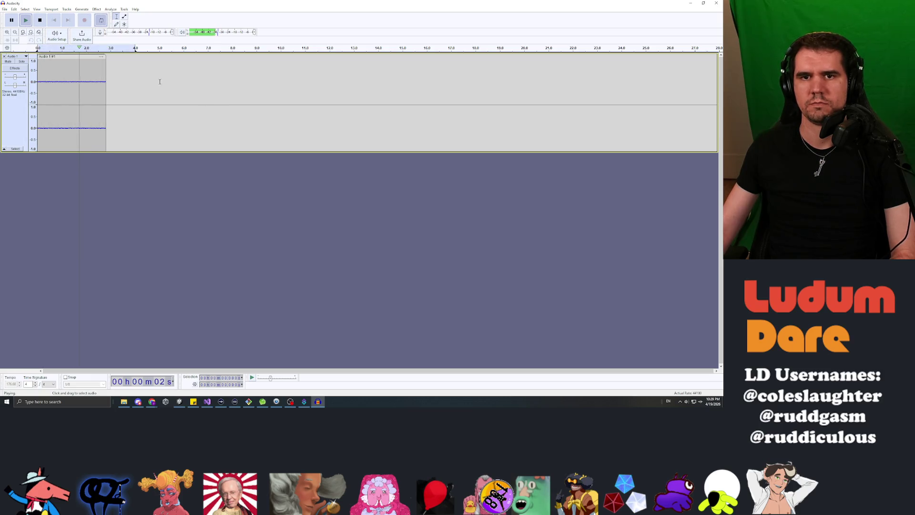
left_click_drag(110, 48, 135, 49)
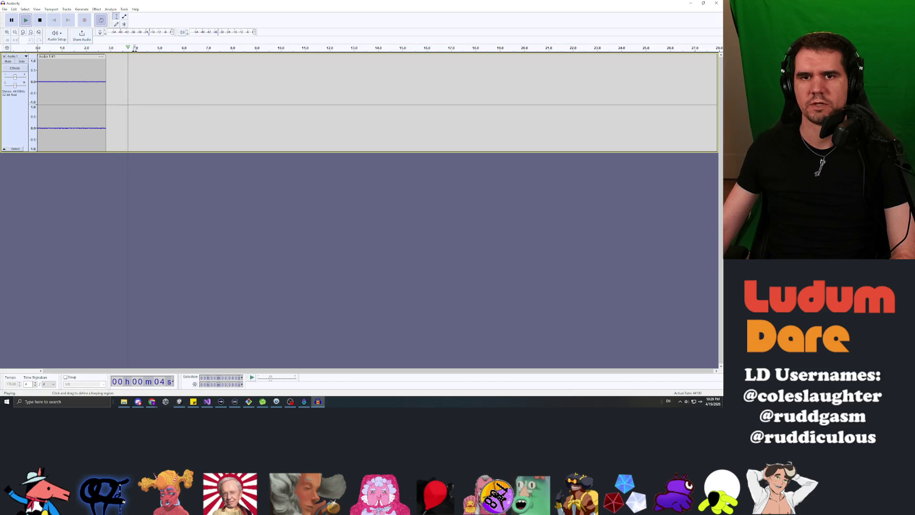
left_click(135, 48)
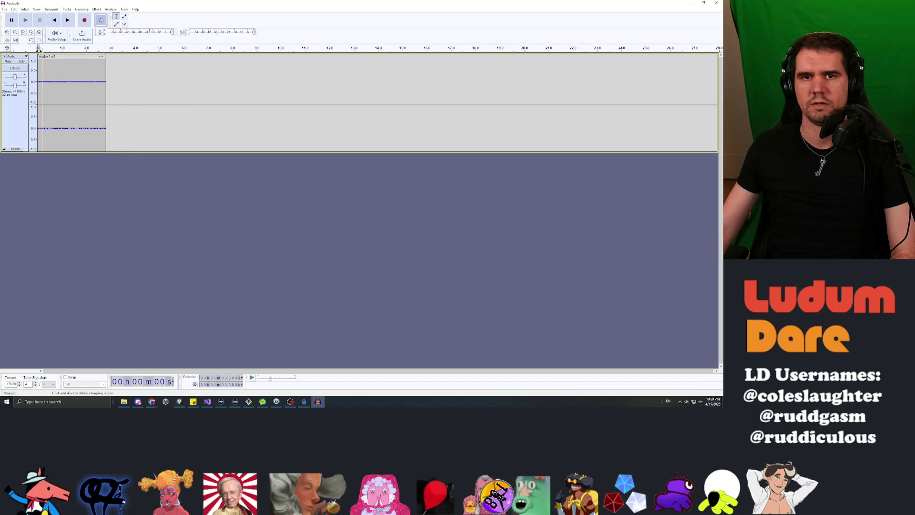
left_click_drag(42, 49, 102, 44)
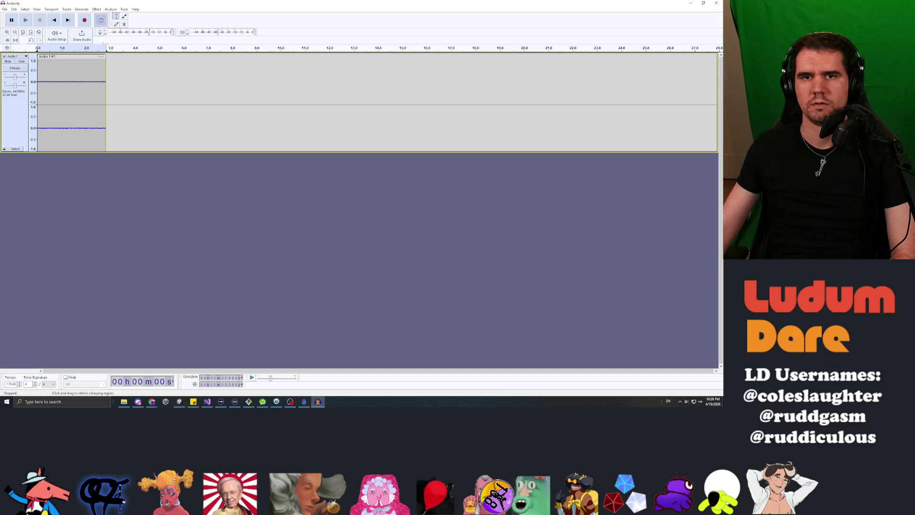
left_click(26, 20)
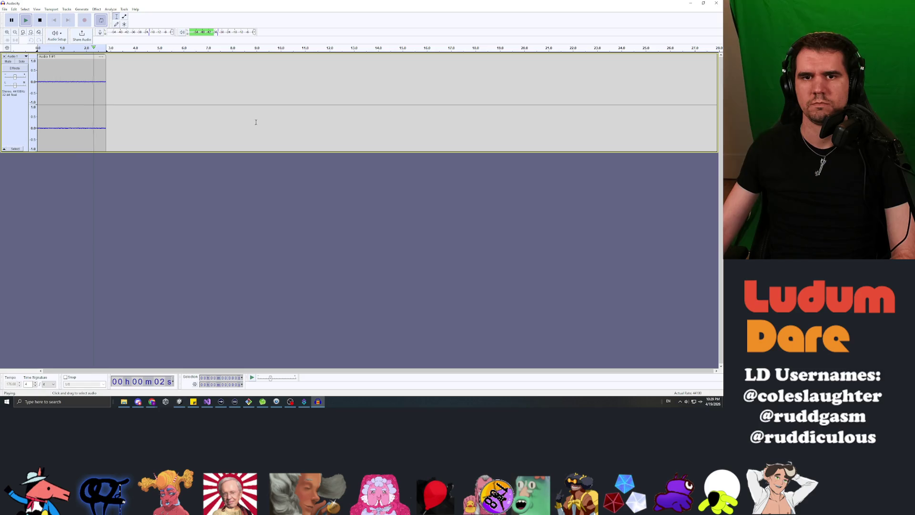
left_click(41, 21)
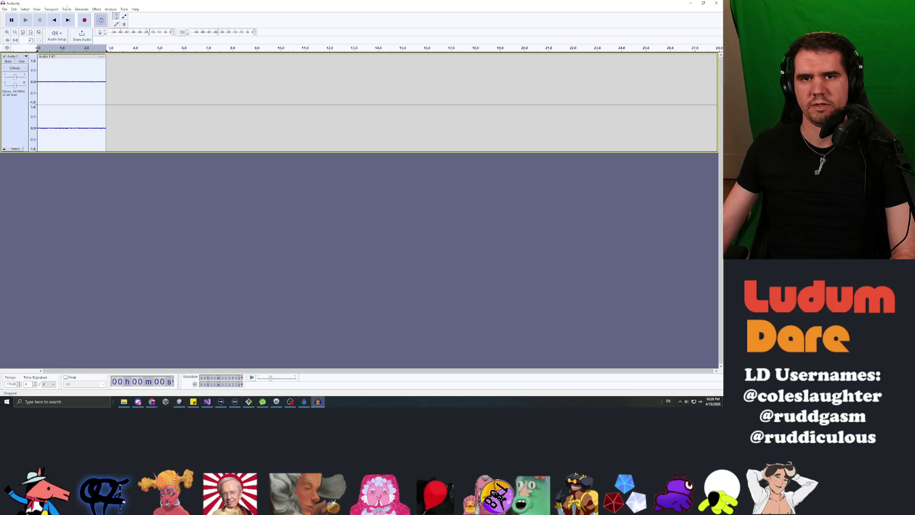
Step: Amplify the recording by 10 dB and play it back to check the louder static
left_click(97, 9)
mouse_move(129, 40)
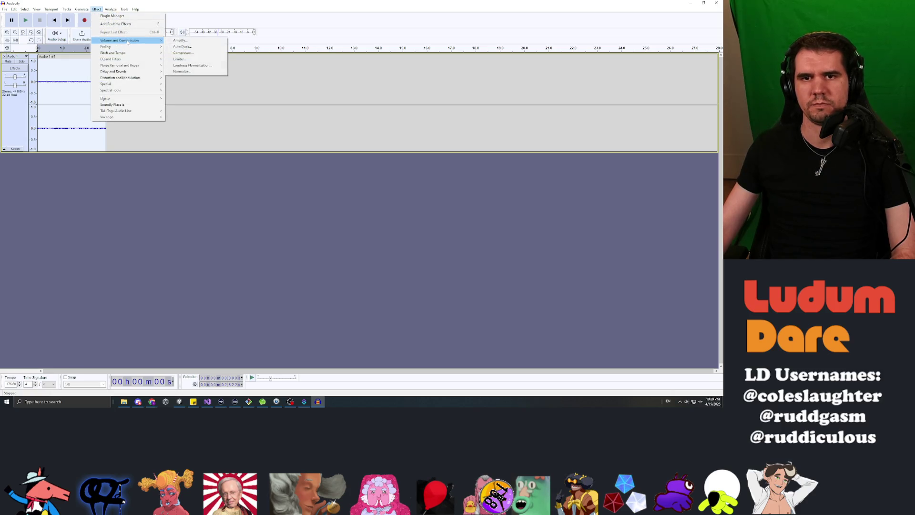
left_click(183, 41)
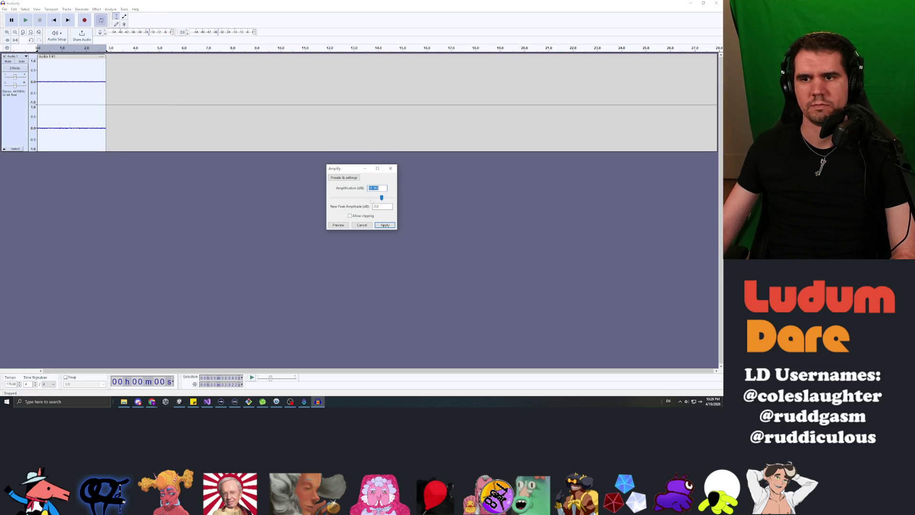
type("10")
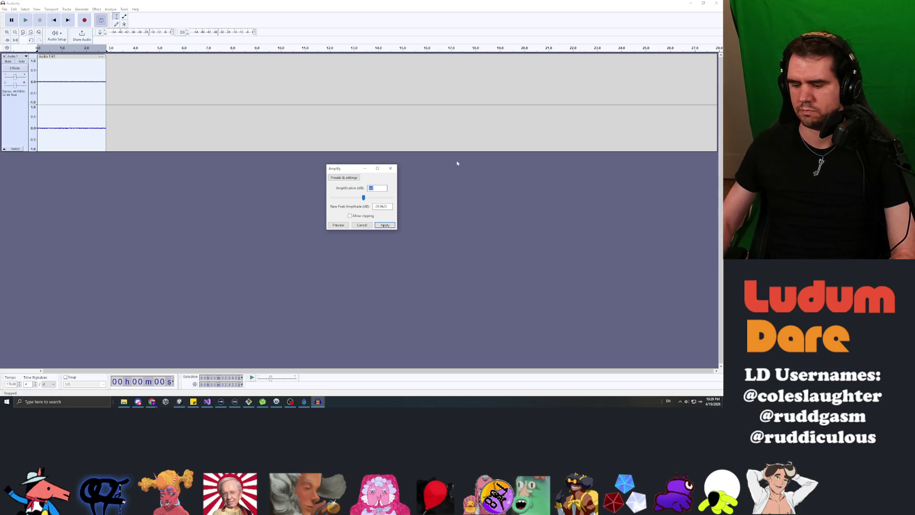
left_click(385, 226)
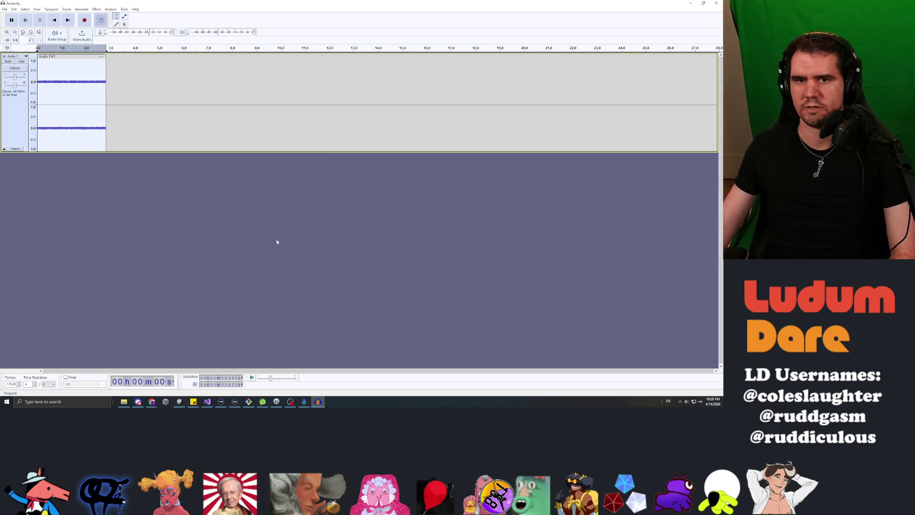
key("space")
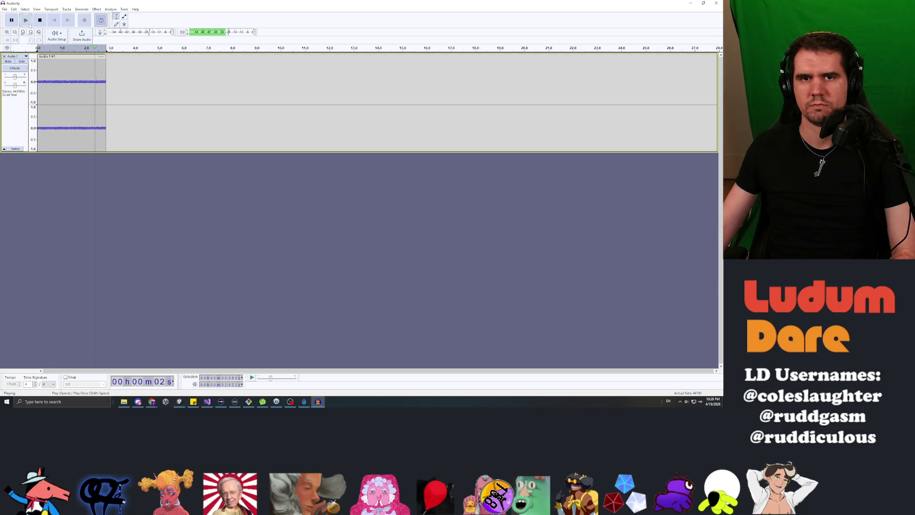
left_click(42, 23)
left_click(4, 9)
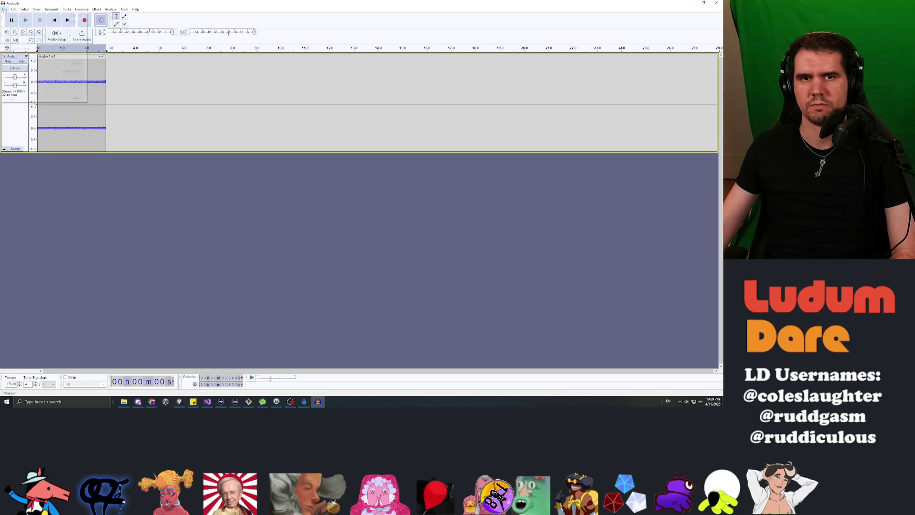
Step: Name the export 'static' and browse to the ldjam59 project's Assets > Sounds folder
left_click(38, 72)
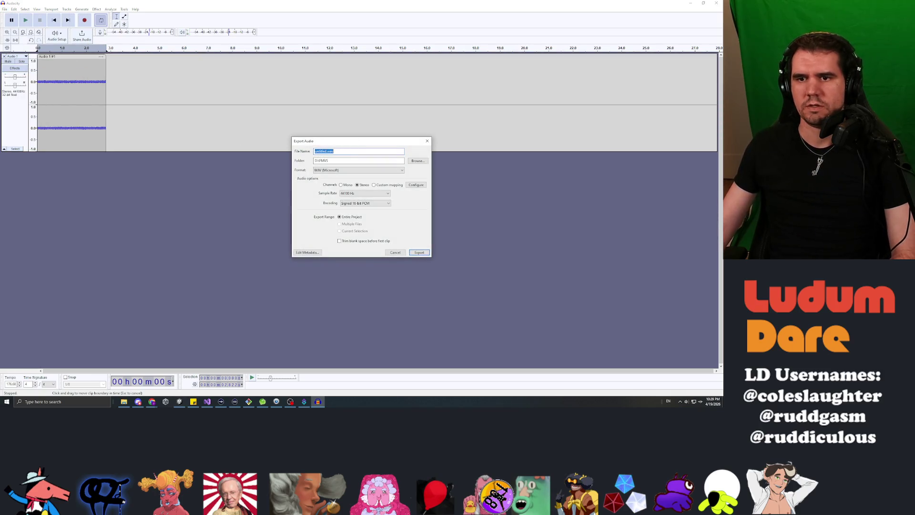
type("static")
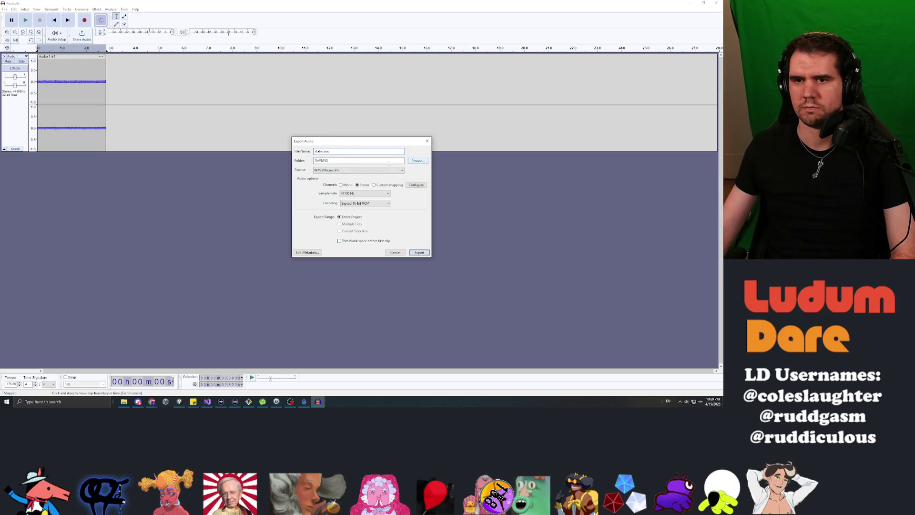
left_click(417, 161)
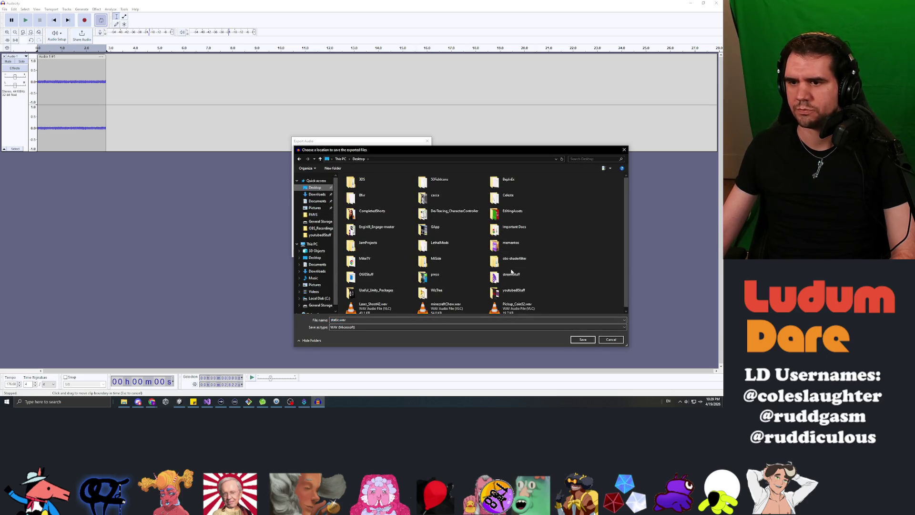
double_click(369, 243)
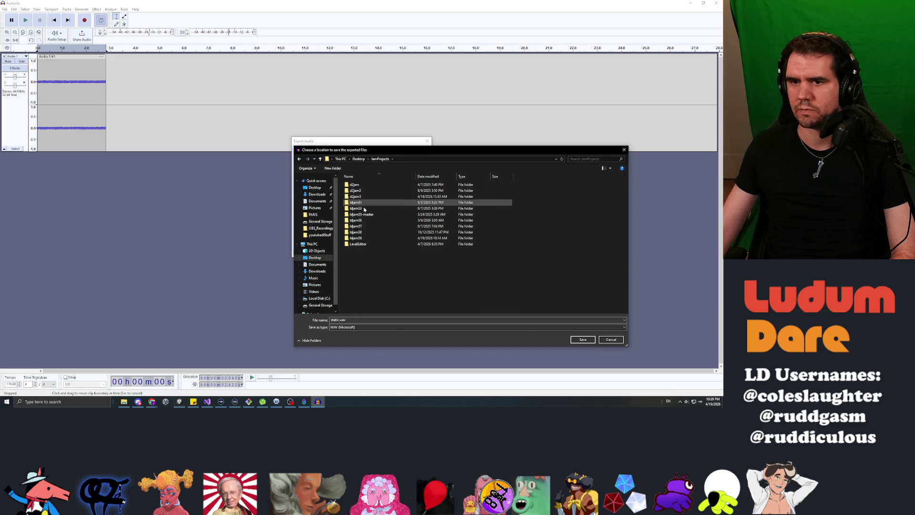
double_click(357, 238)
left_click(354, 198)
double_click(353, 198)
double_click(363, 233)
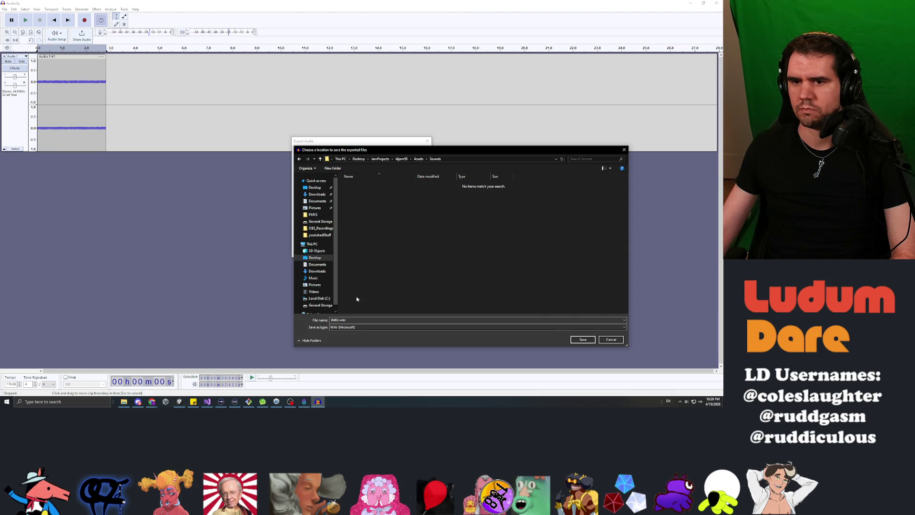
Step: Export static.wav into Sounds and quit Audacity without saving the project
left_click(579, 341)
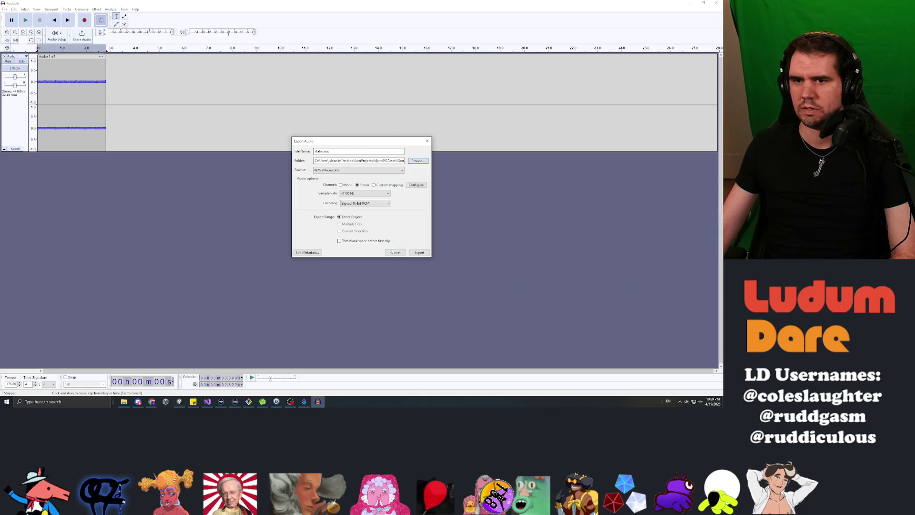
left_click(420, 254)
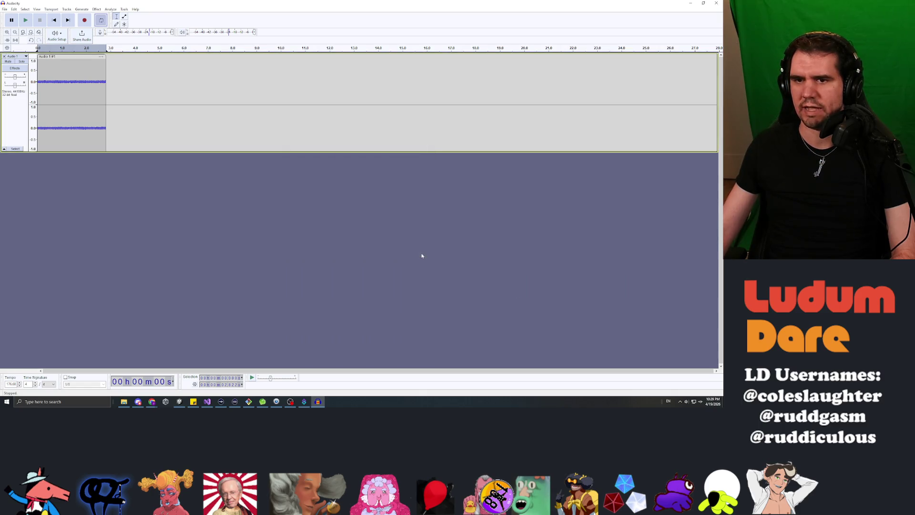
left_click(716, 3)
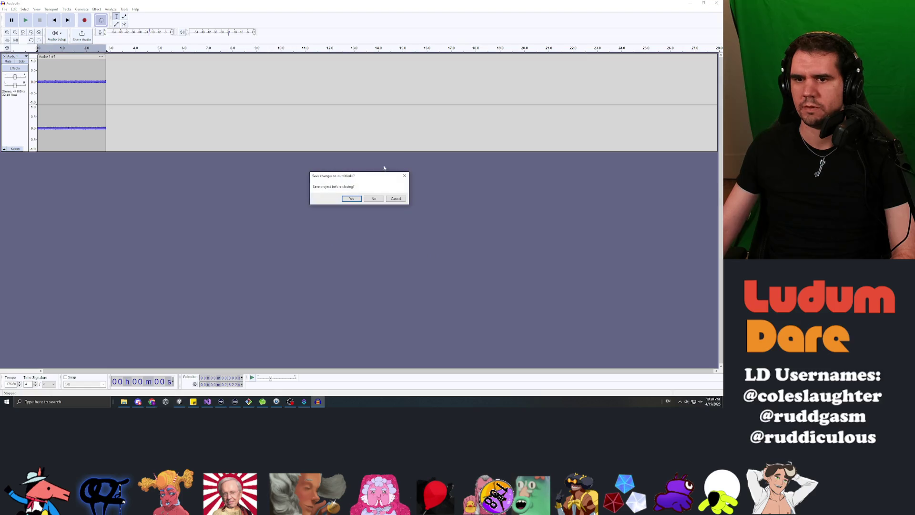
left_click(373, 199)
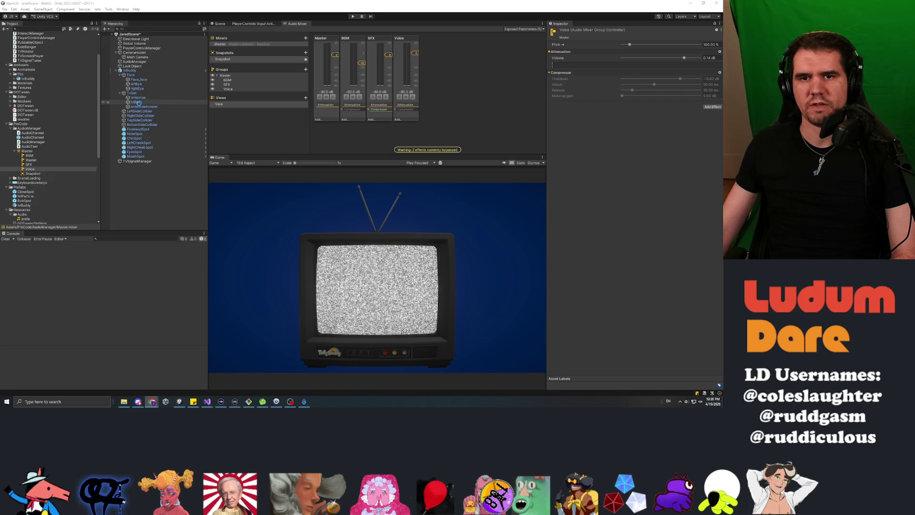
Step: On tvBody, add a second Audio Source via the component search, then remove the duplicate
left_click(138, 102)
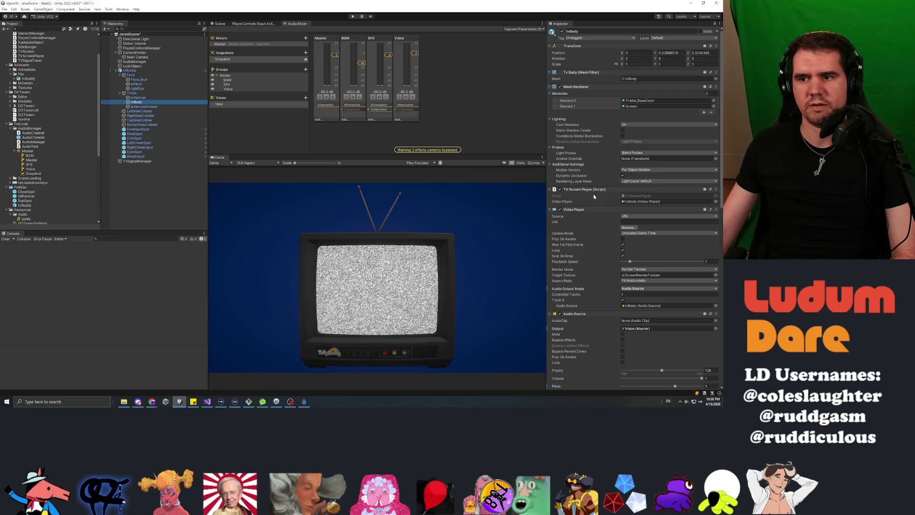
left_click(554, 191)
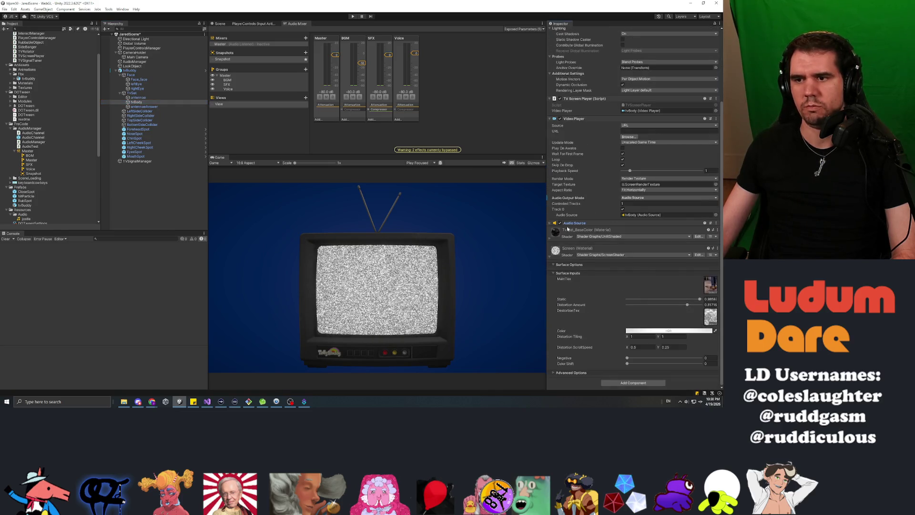
left_click(549, 260)
left_click(627, 359)
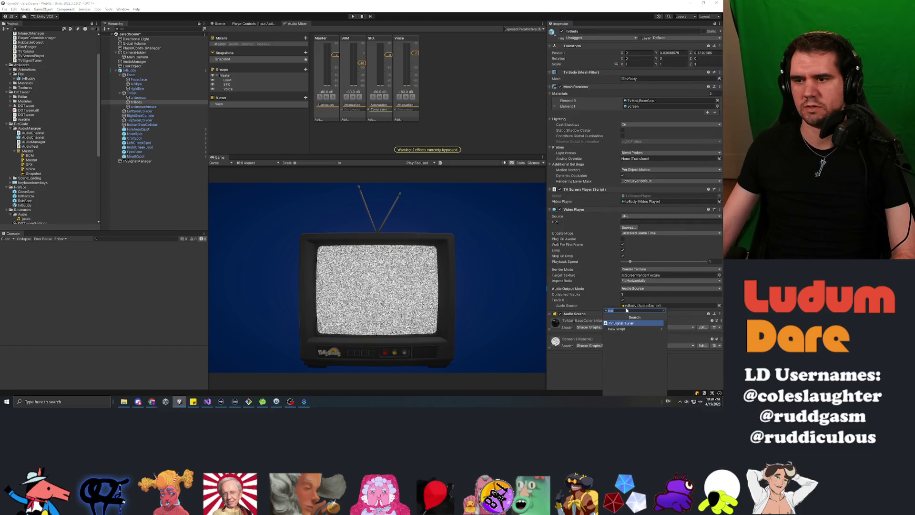
key("BackSpace")
key("BackSpace")
key("BackSpace")
type("audio")
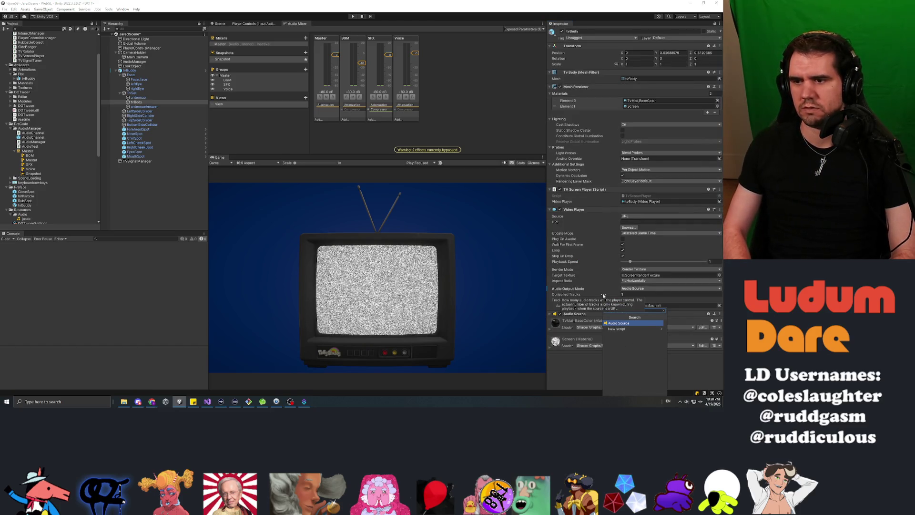
key("Return")
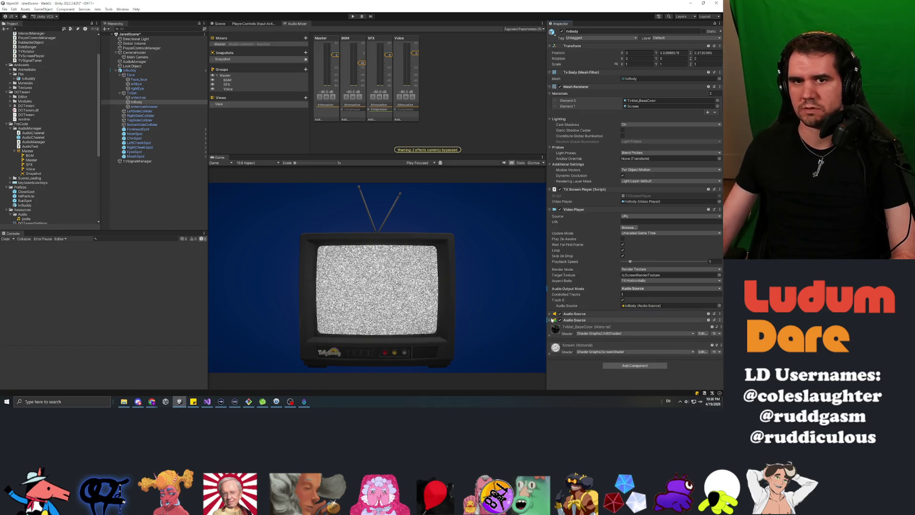
left_click(552, 321)
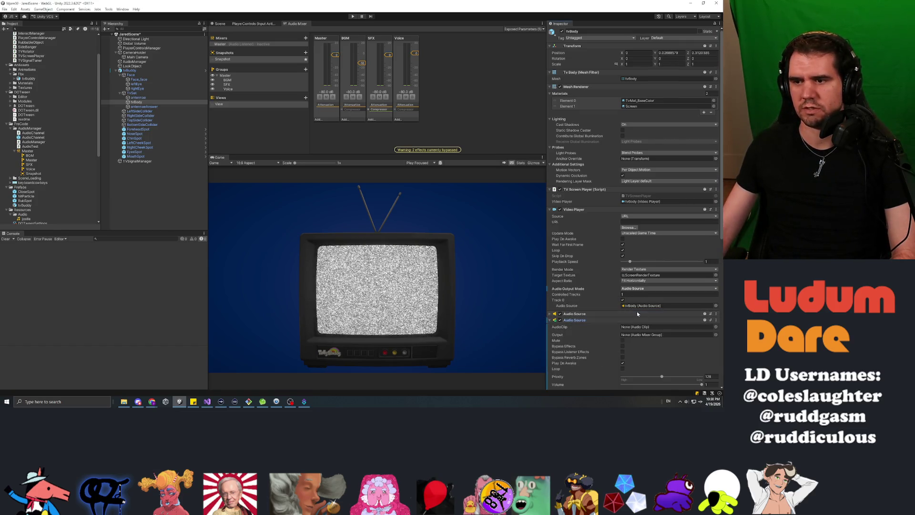
scroll(637, 311, "down", 4)
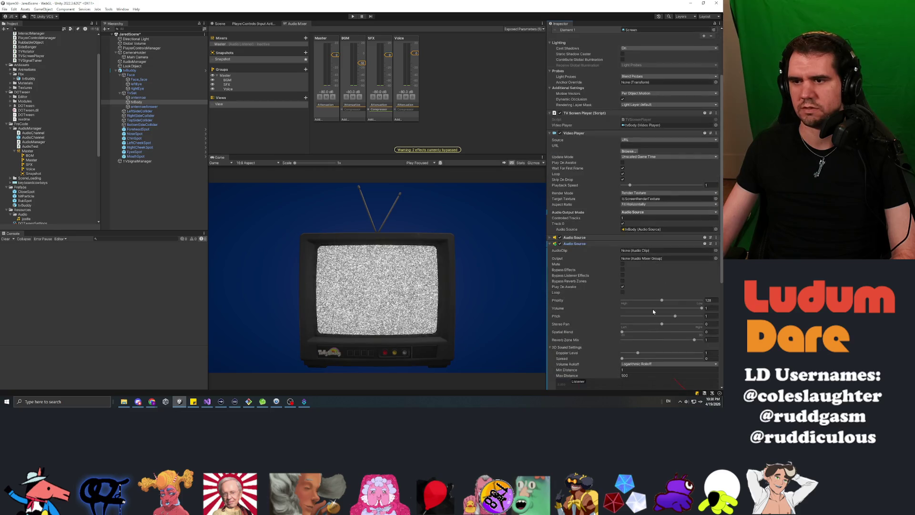
left_click(716, 244)
left_click(683, 277)
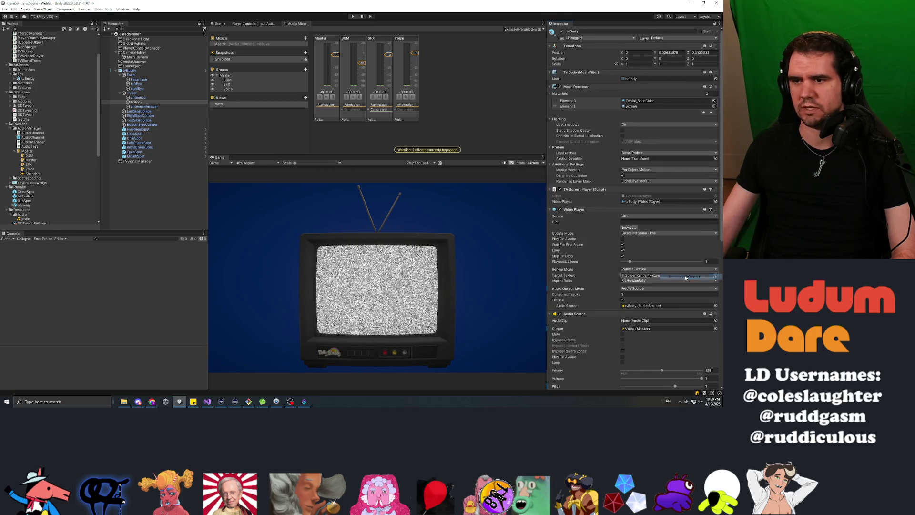
Step: Review the tvBuddy prefab's overrides and open the prefab to edit its tvBody object
left_click(129, 70)
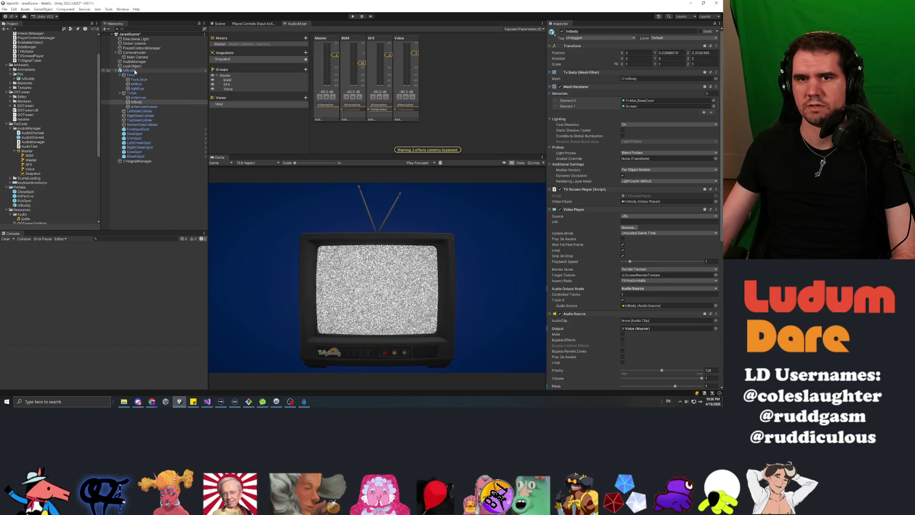
left_click(591, 53)
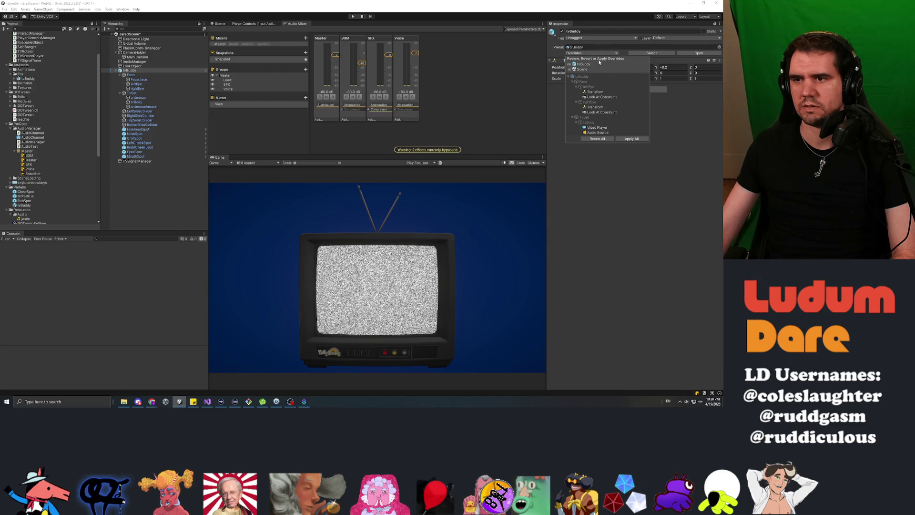
scroll(29, 143, "down", 3)
double_click(23, 172)
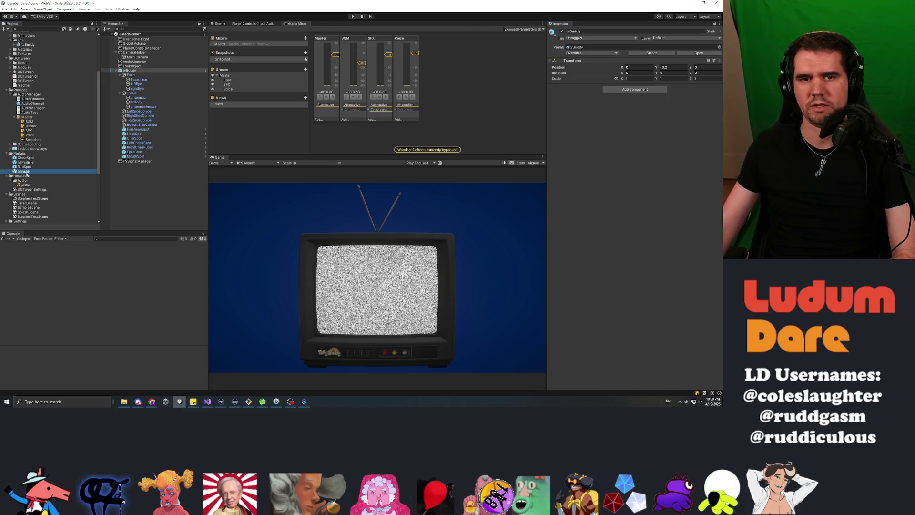
left_click(136, 73)
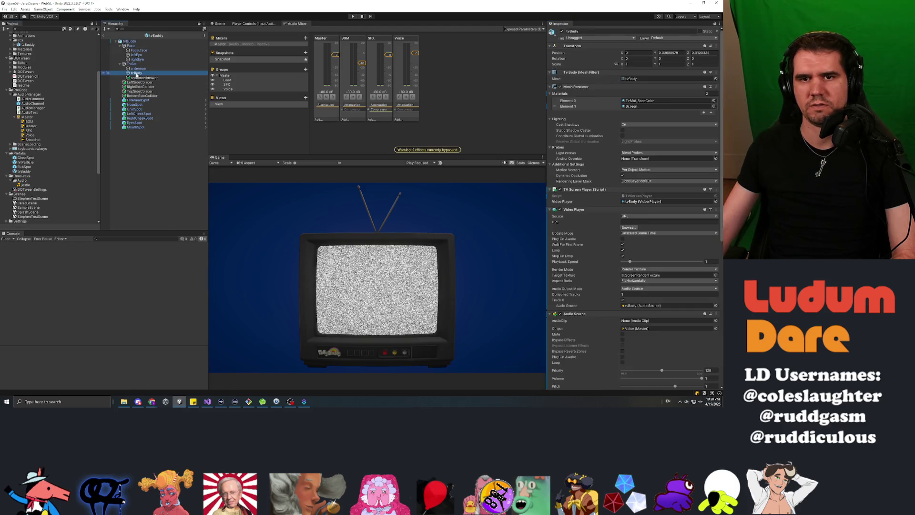
scroll(577, 226, "down", 5)
scroll(576, 229, "down", 2)
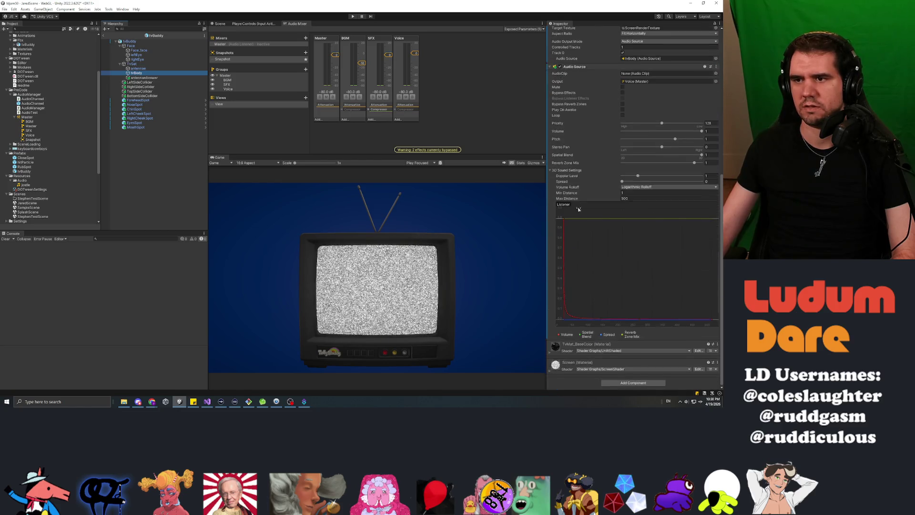
Step: Add a new Audio Source component to tvBody and collapse the first one
left_click(634, 382)
type("audiosour")
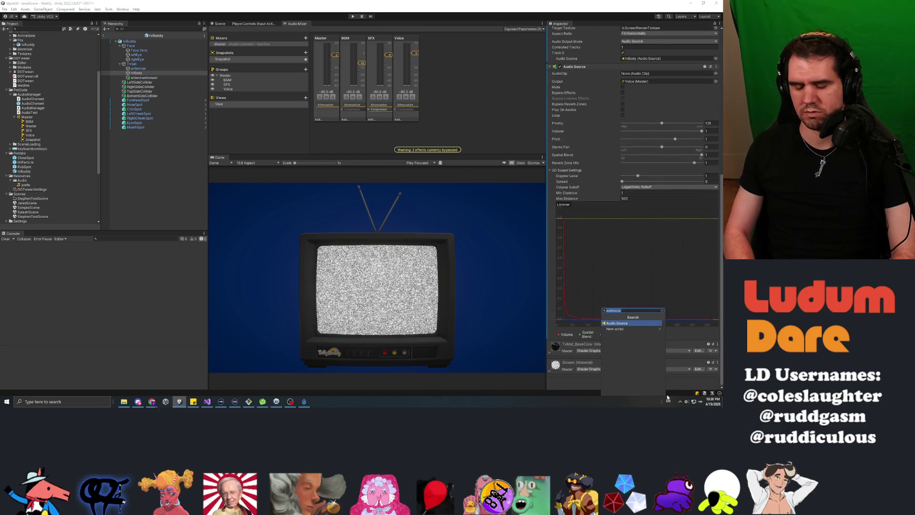
key("Return")
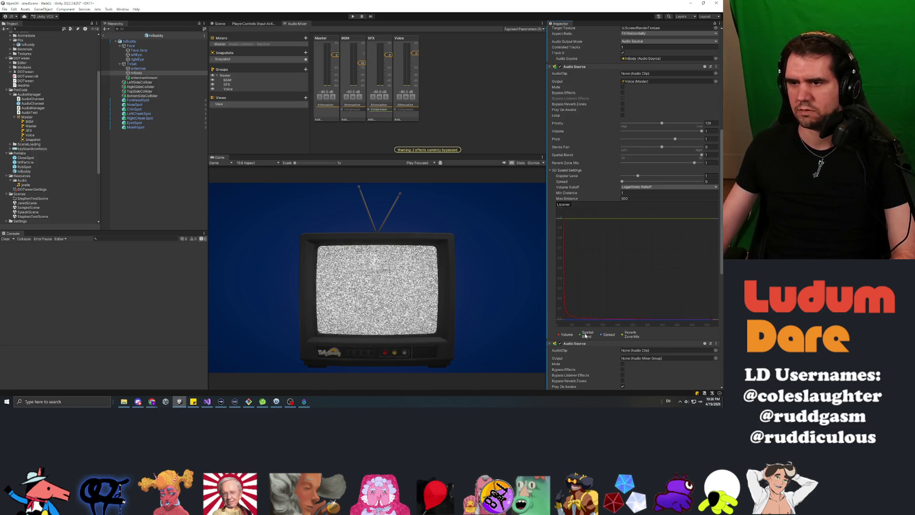
left_click(591, 67)
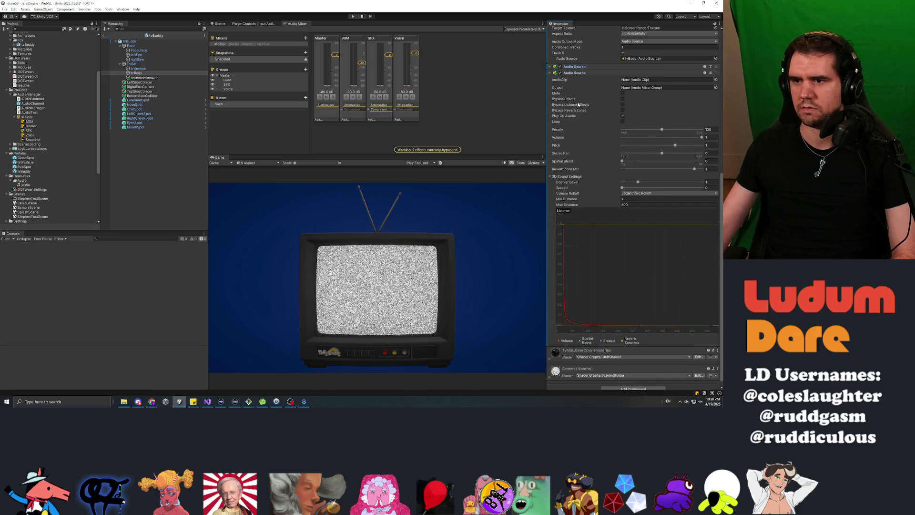
Step: Assign the 'static' clip to the new Audio Source and lower its volume
left_click(716, 80)
double_click(443, 101)
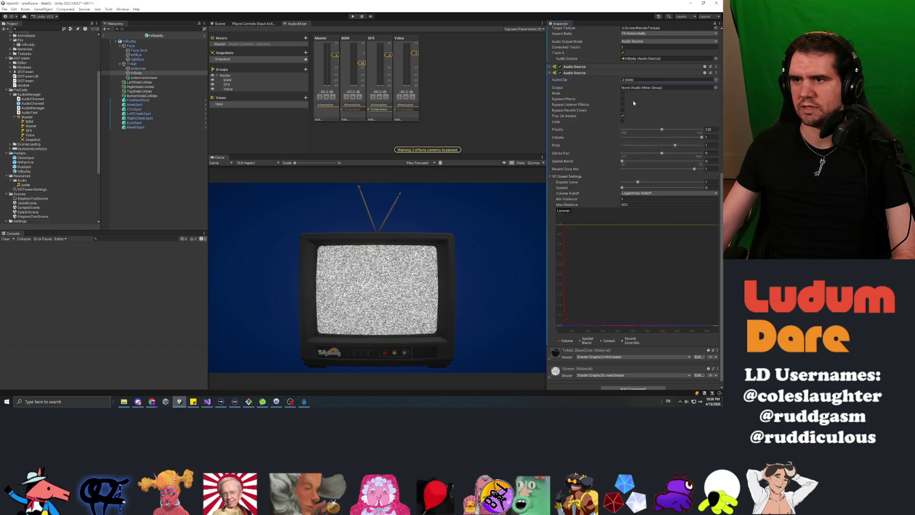
left_click(702, 138)
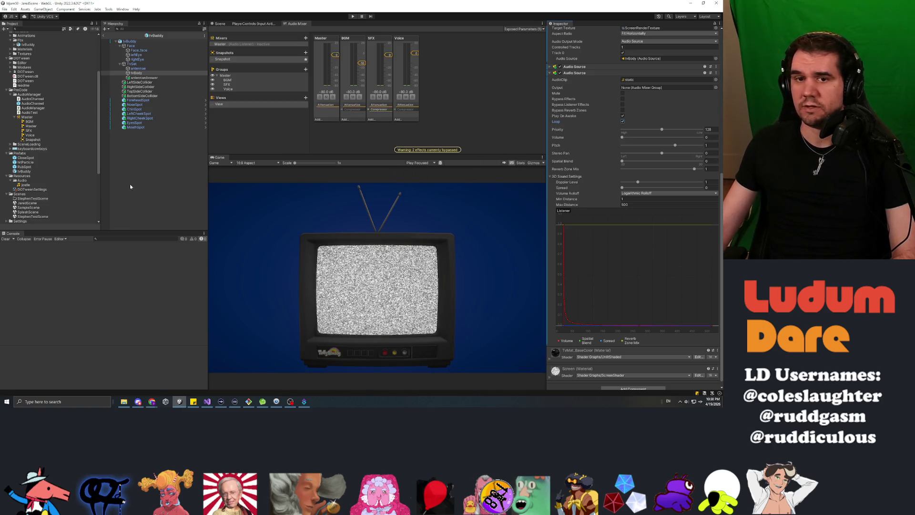
key("alt+Tab")
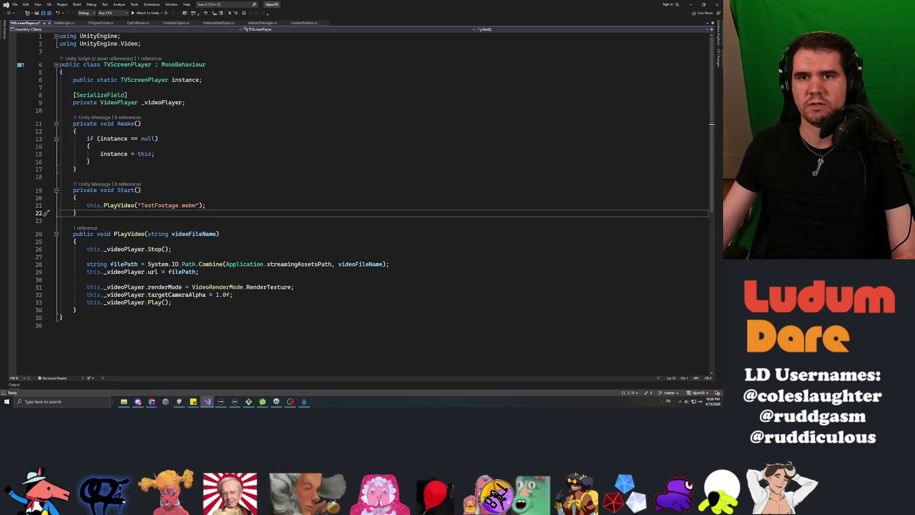
Step: Save the TVScreenPlayer script
left_click(100, 23)
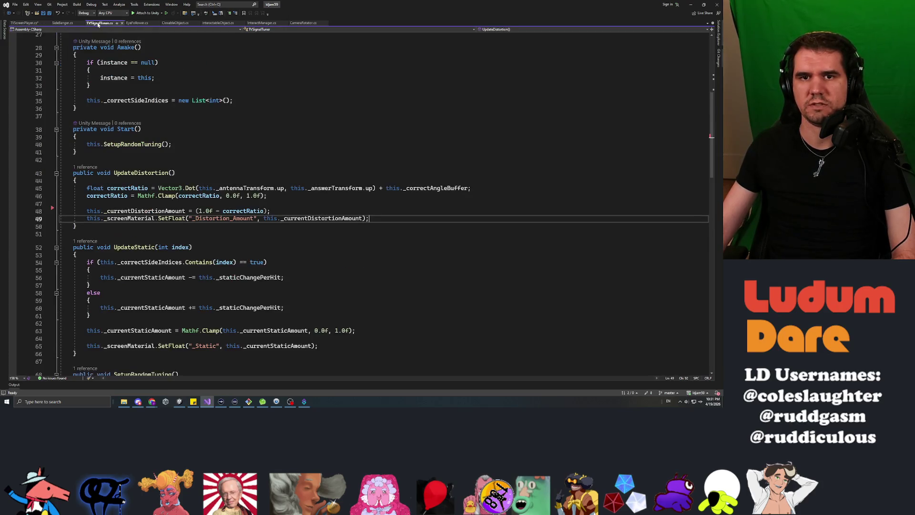
scroll(362, 200, "up", 4)
left_click(74, 239)
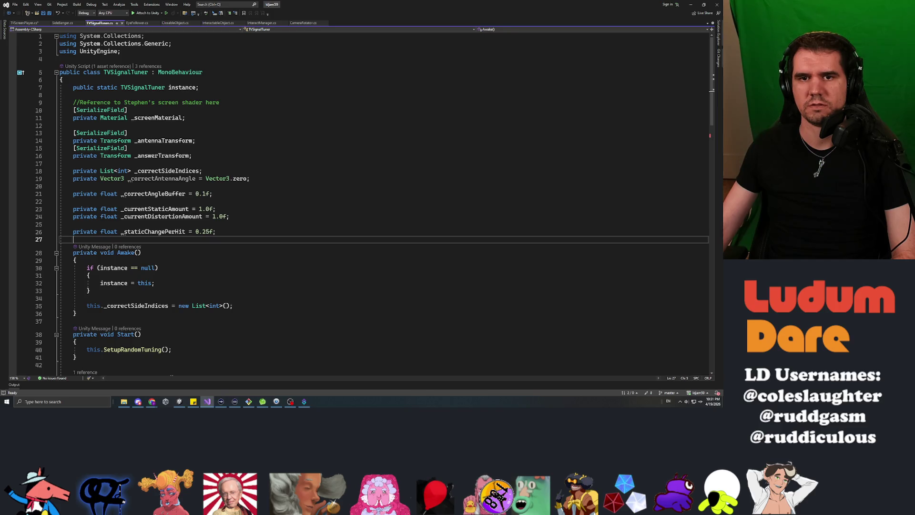
left_click(25, 23)
key("ctrl+s")
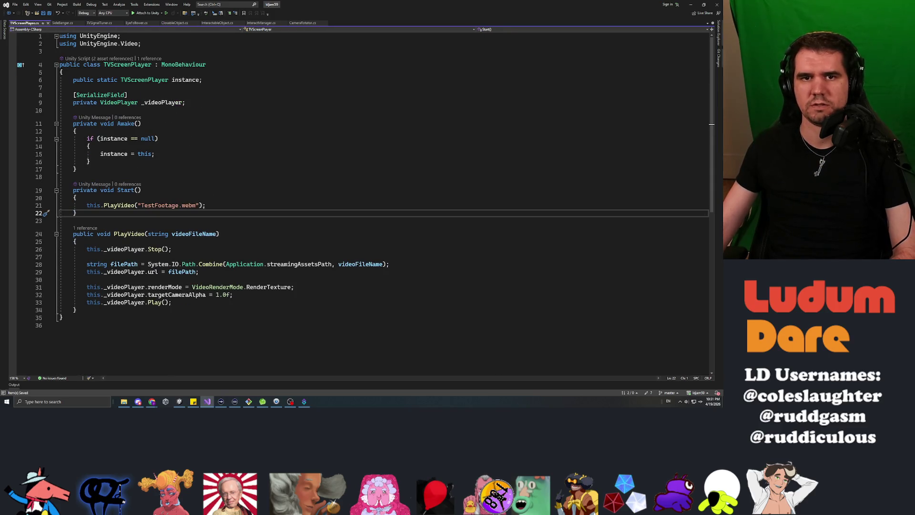
Step: In TVSignalTuner, add a [SerializeField] private AudioSource _videoAudioSource field below _screenMaterial
left_click(100, 23)
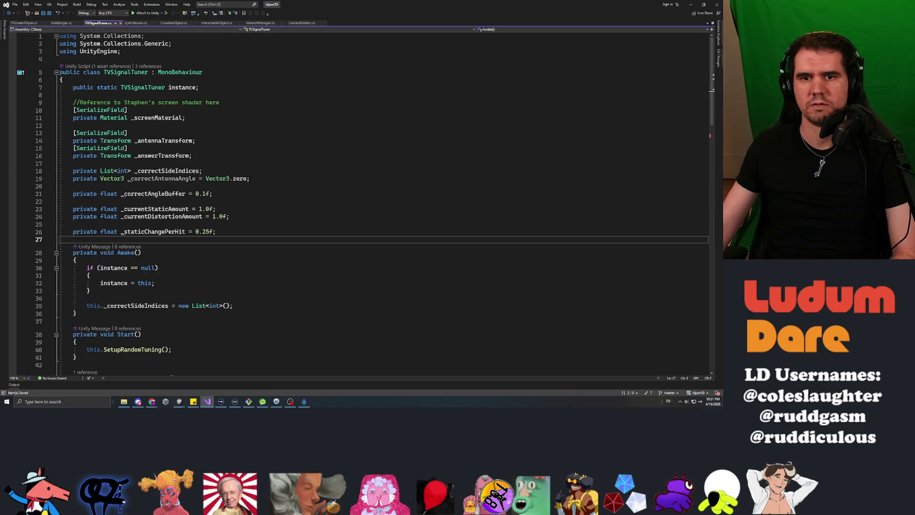
key("Return")
key("Return")
key("Up")
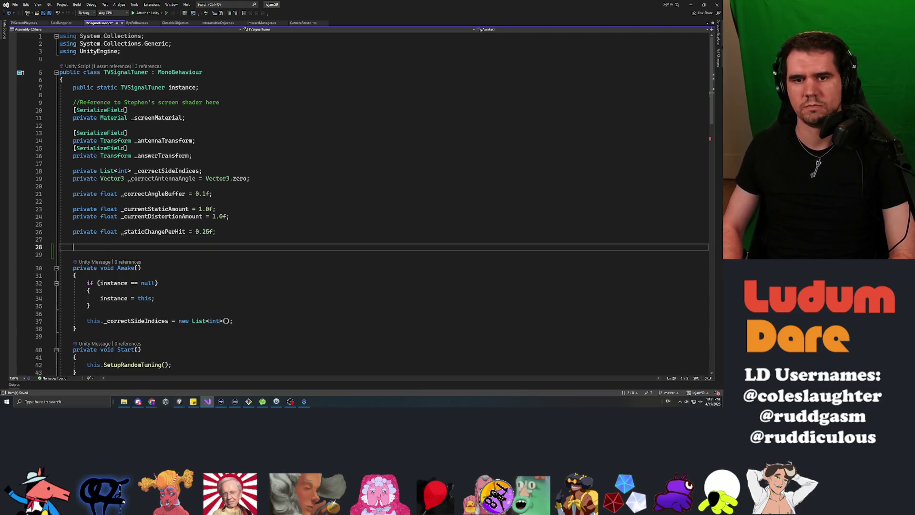
key("Up")
key("Up")
key("Up")
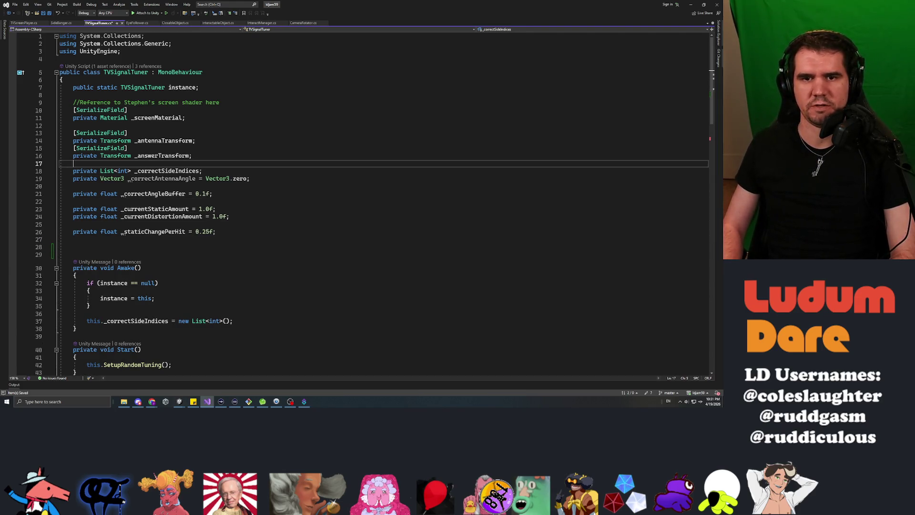
key("Up")
key("Up")
key("Up")
key("Return")
key("Return")
key("Up")
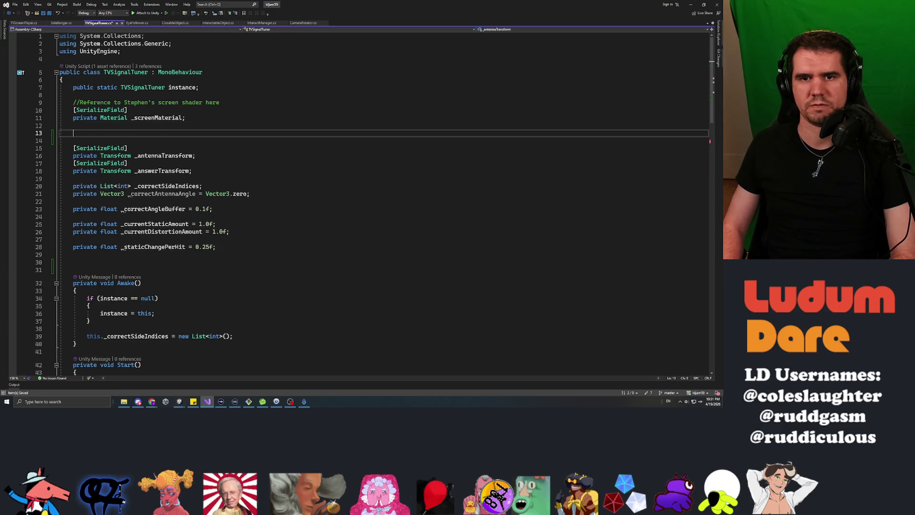
type("[SerializeField")
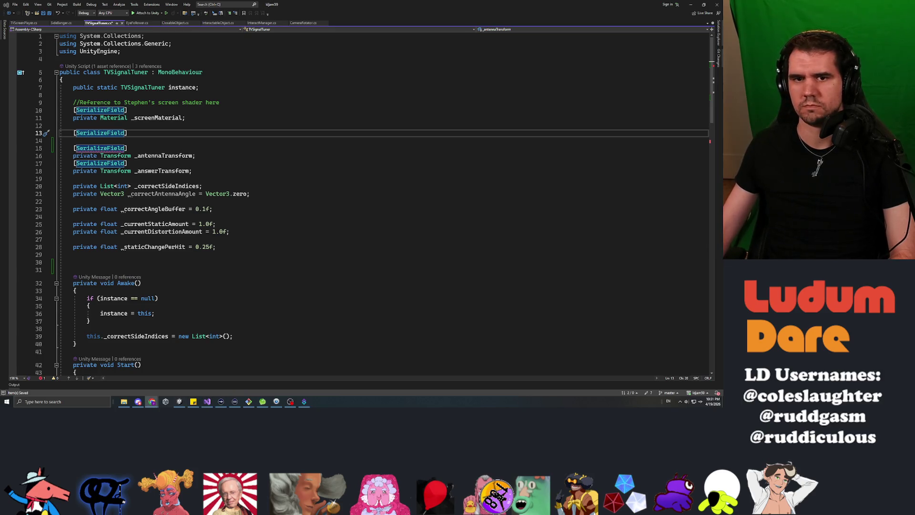
key("Down")
key("Return")
key("Up")
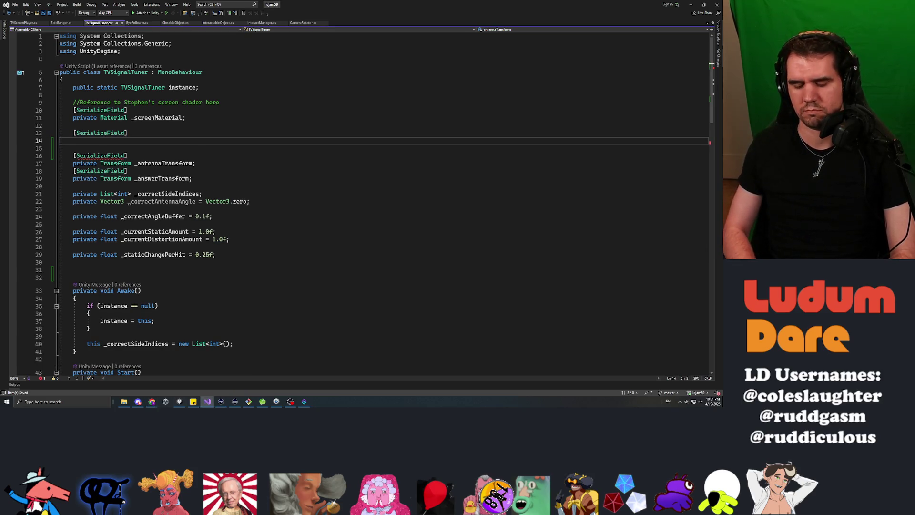
type("private AudioSource _videoAudio")
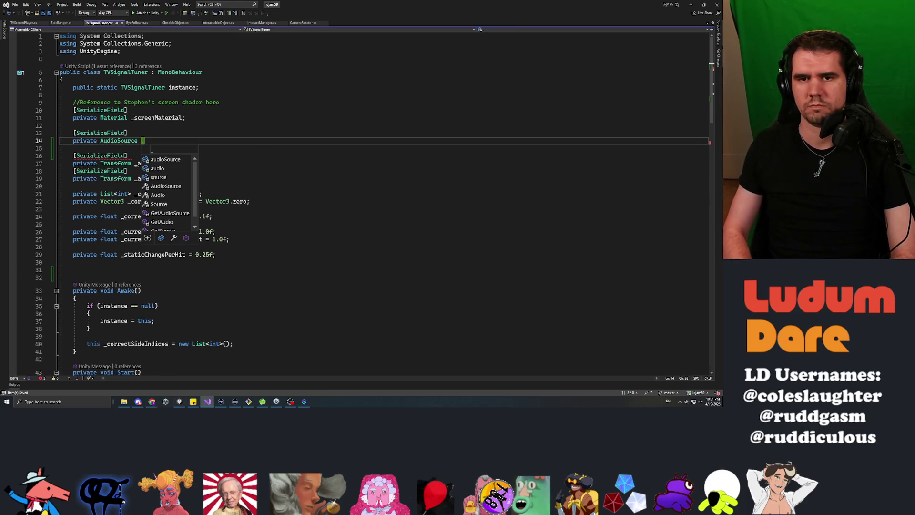
type("Source;")
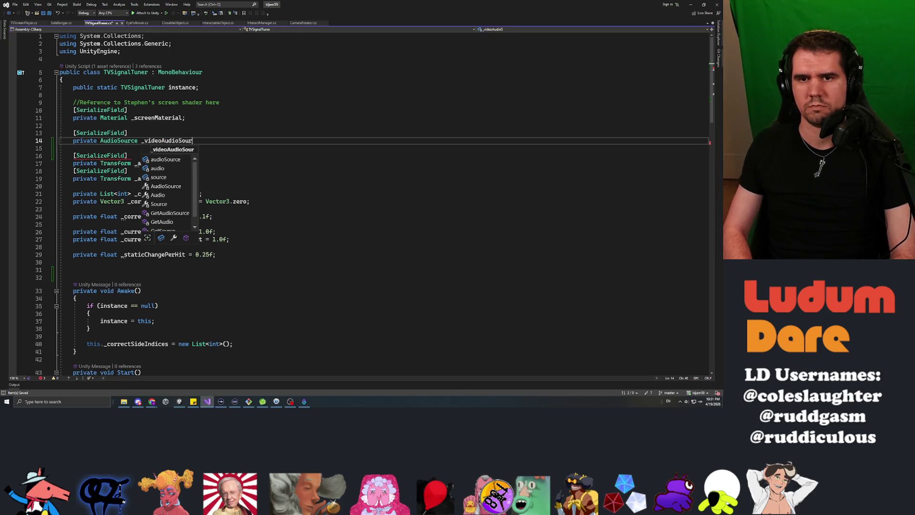
key("Return")
Step: Add a second serialized AudioSource field named _staticAudioSource
type("[")
type("Seriali")
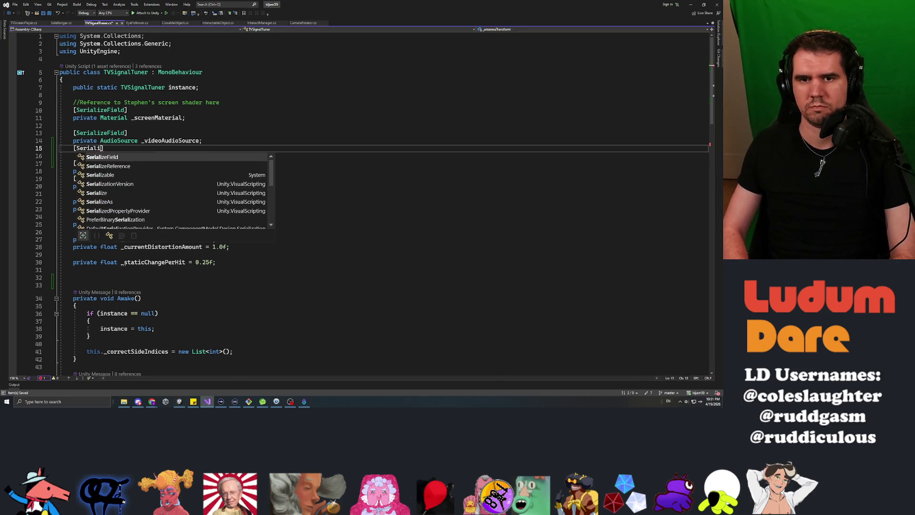
key("Tab")
key("End")
key("Return")
type("private AudioSourc")
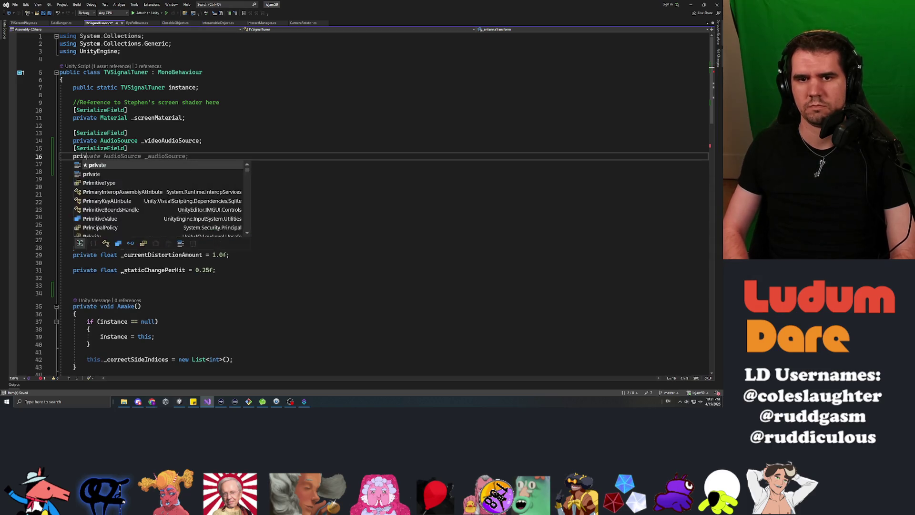
type("e")
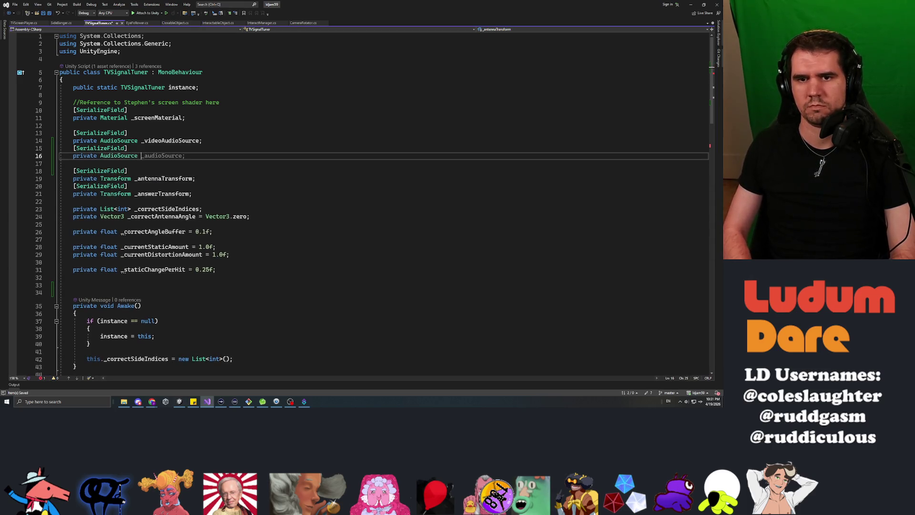
key("BackSpace")
key("BackSpace")
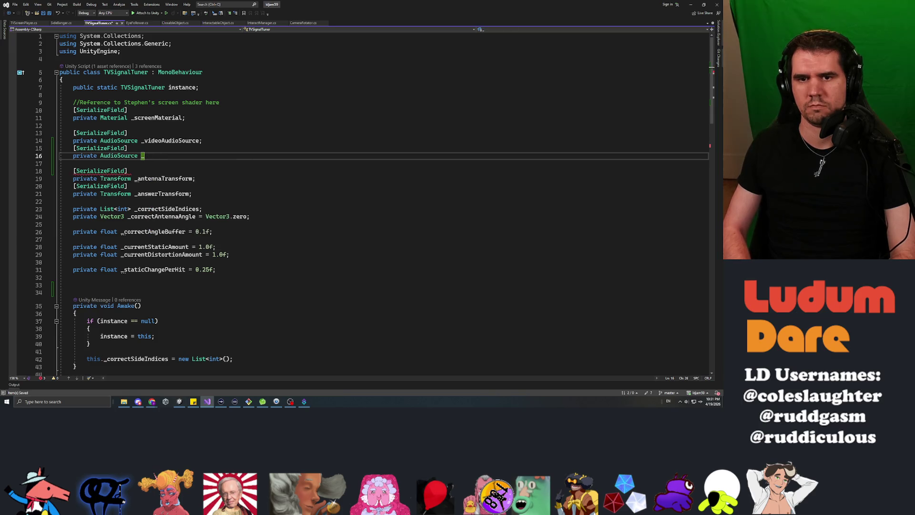
type("staticAudioS")
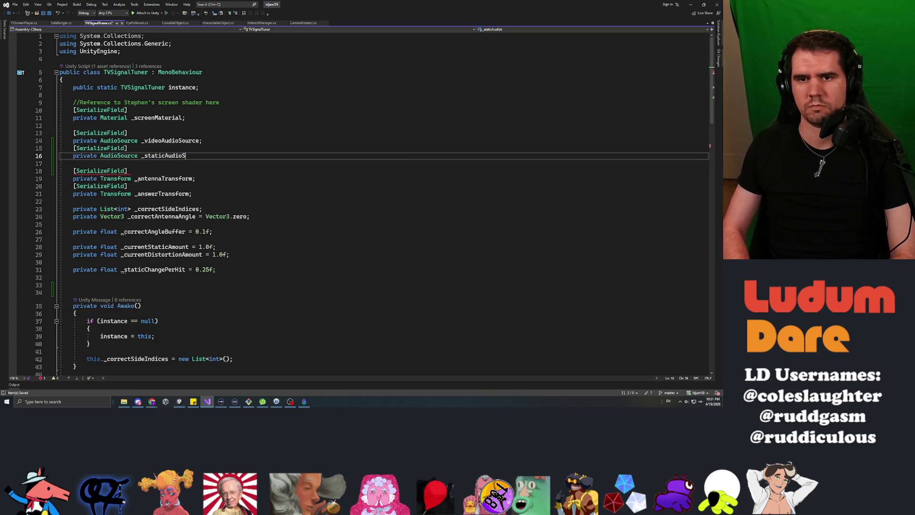
type("e;")
scroll(357, 200, "down", 16)
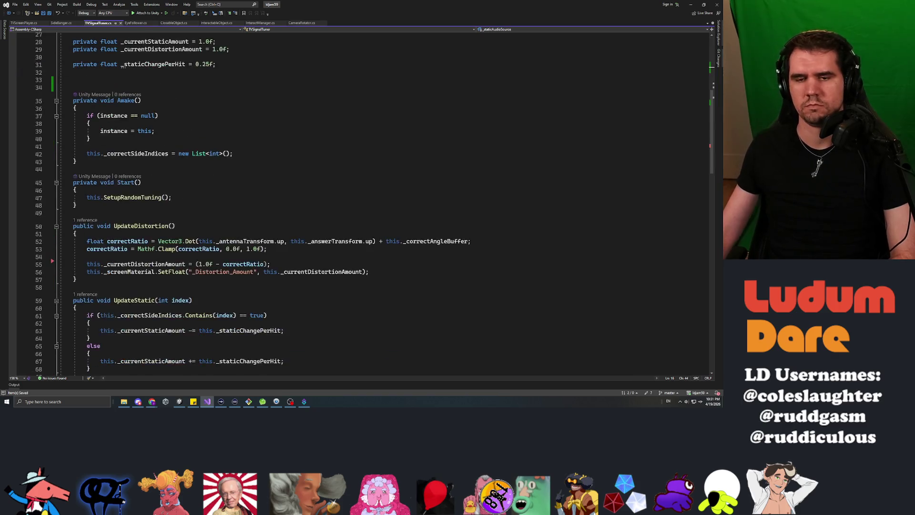
Step: In UpdateStatic, add a line setting _videoAudioSource.volume to (1.0f - _currentStaticAmount)
scroll(358, 200, "down", 2)
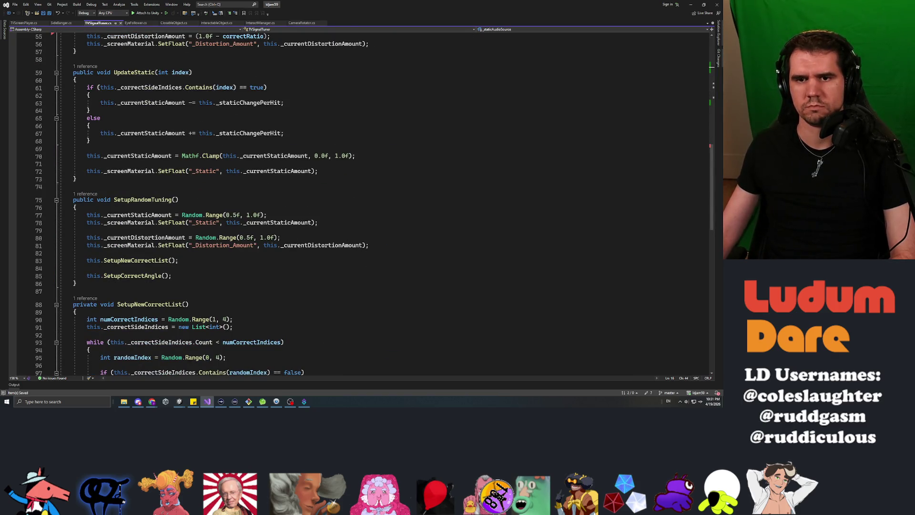
left_click(87, 163)
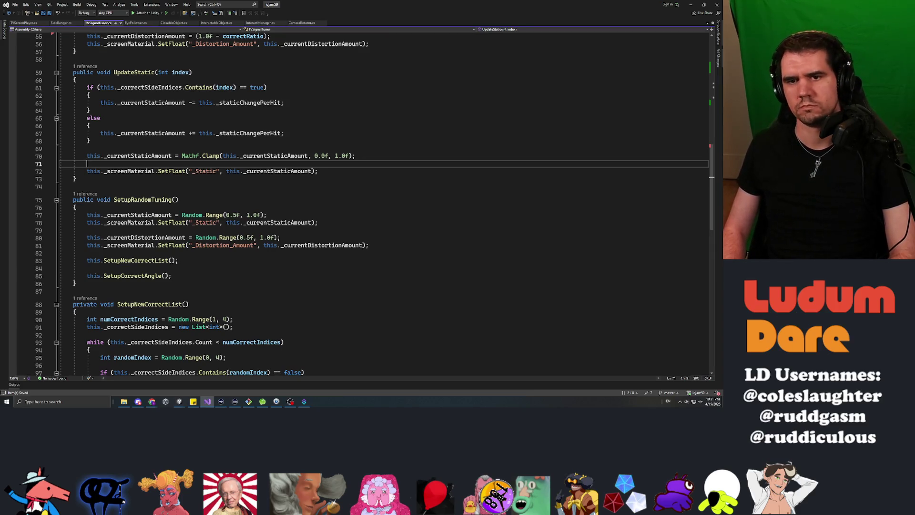
left_click(87, 171)
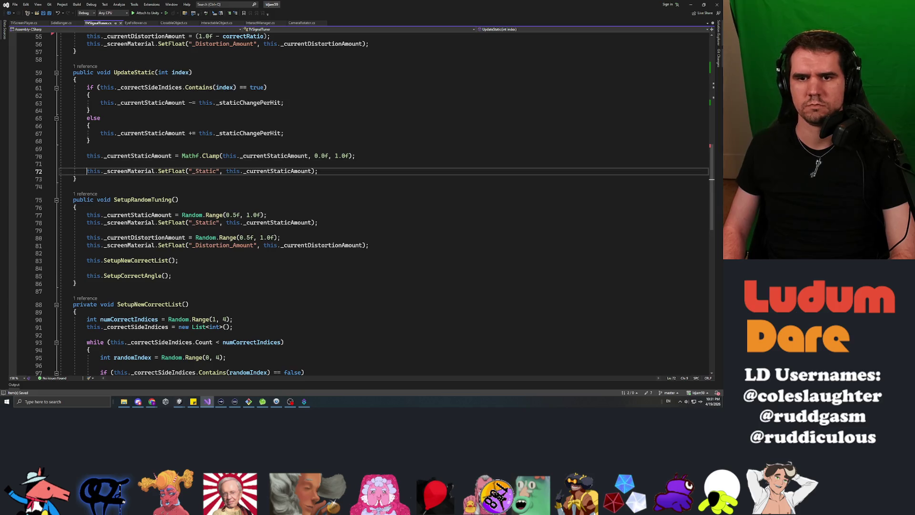
key("ctrl+Return")
key("ctrl+Return")
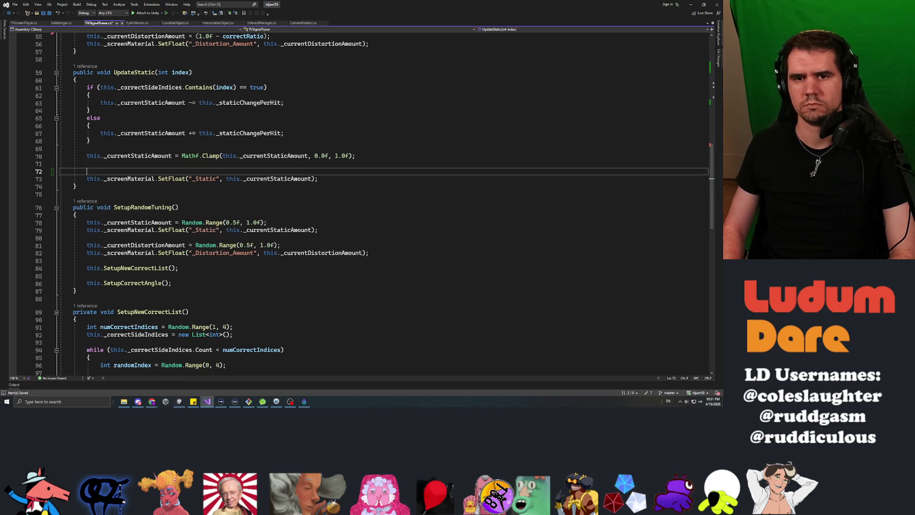
type("this._videoAudioSource.")
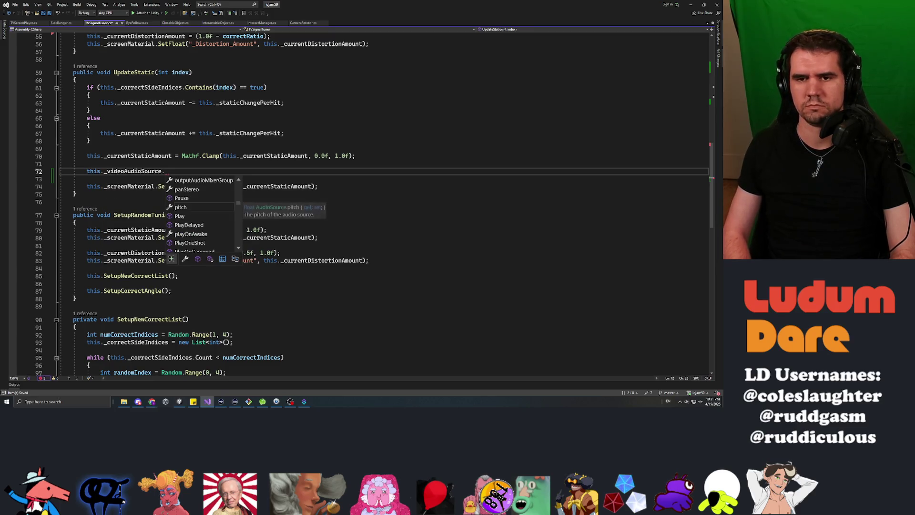
type("volume =")
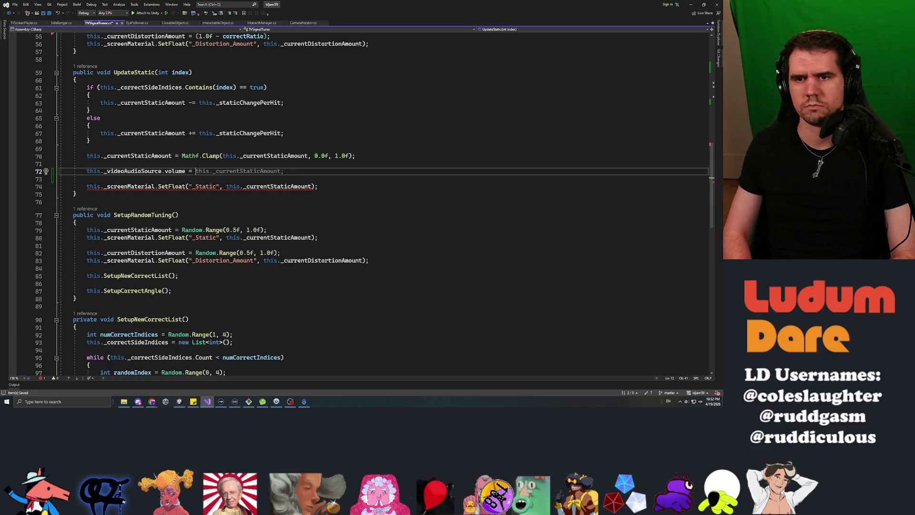
type("1.0f")
key("BackSpace")
key("BackSpace")
key("BackSpace")
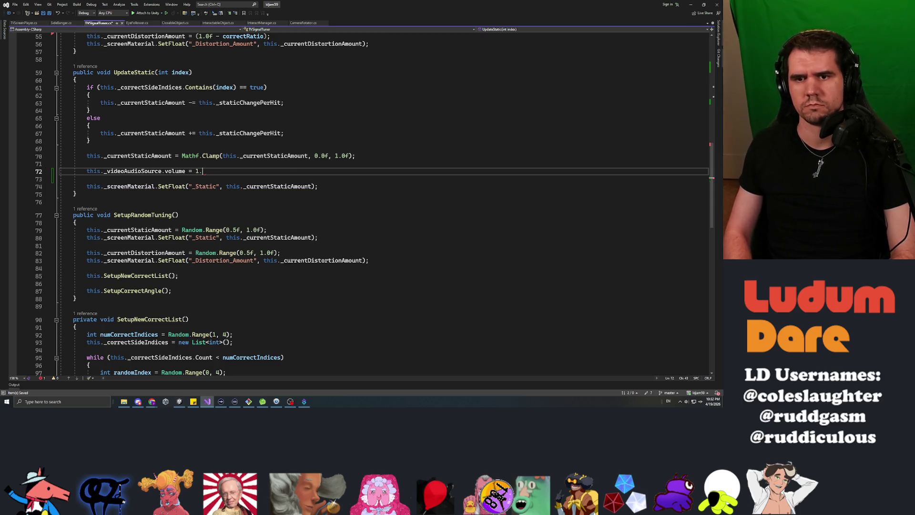
type("(1.0")
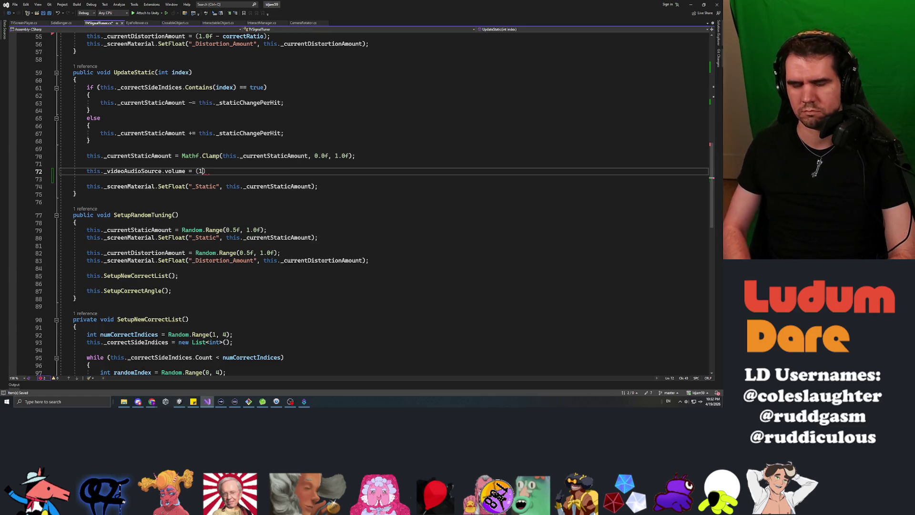
type("his._currentstat")
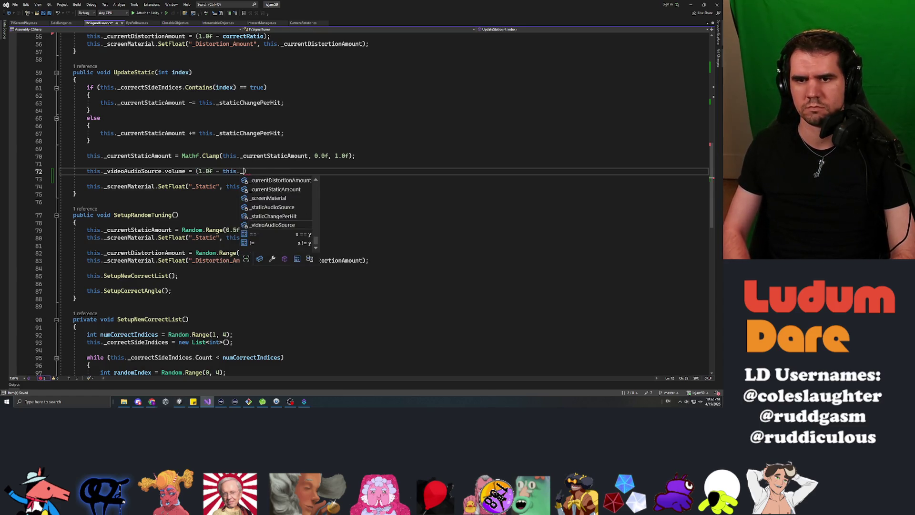
type(");")
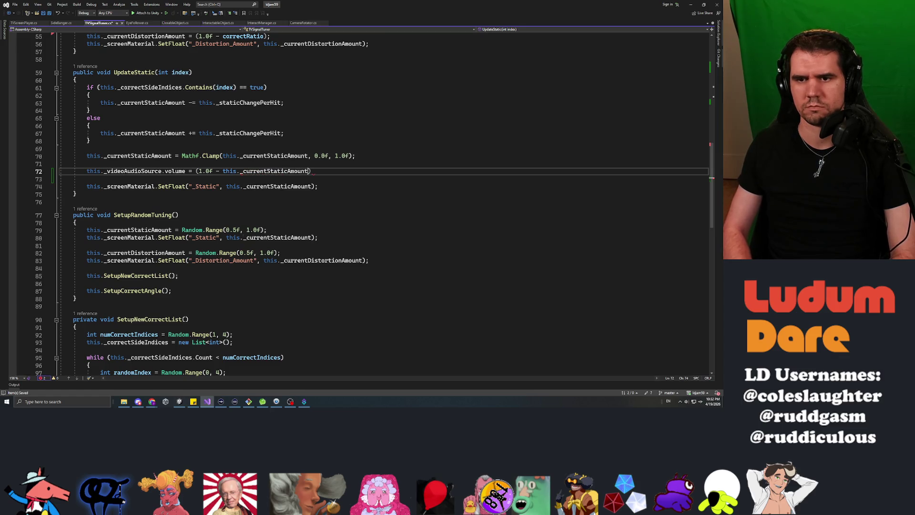
key("Return")
Step: Add the line setting _staticAudioSource.volume to _currentStaticAmount
type("this._static")
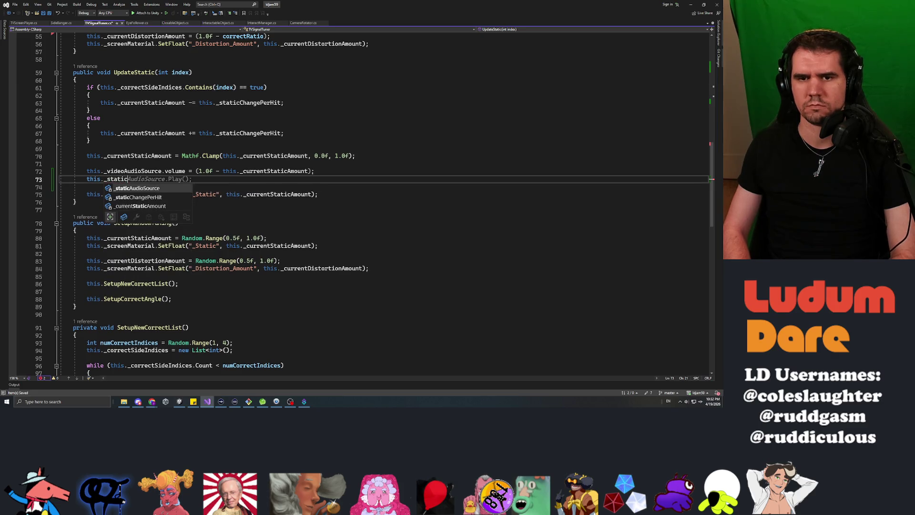
key("Tab")
type(".volume")
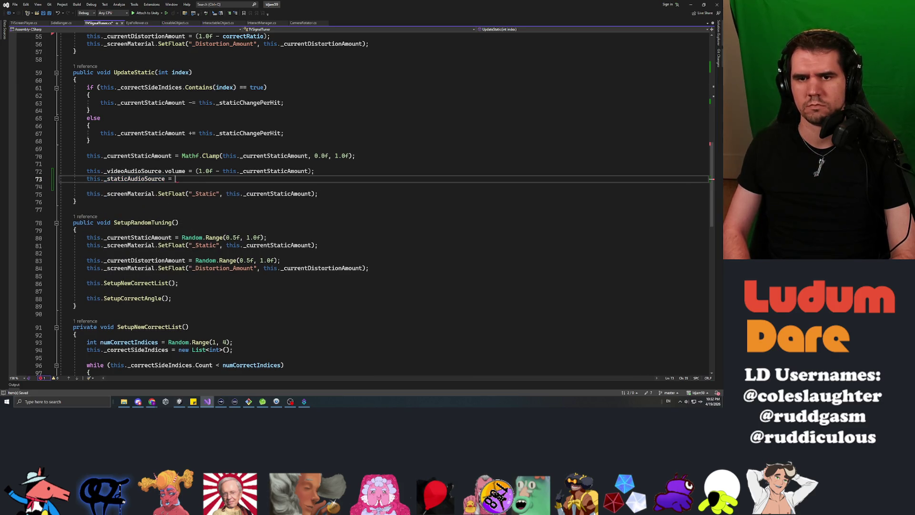
type(" = this._currentStaticAmount")
type(";")
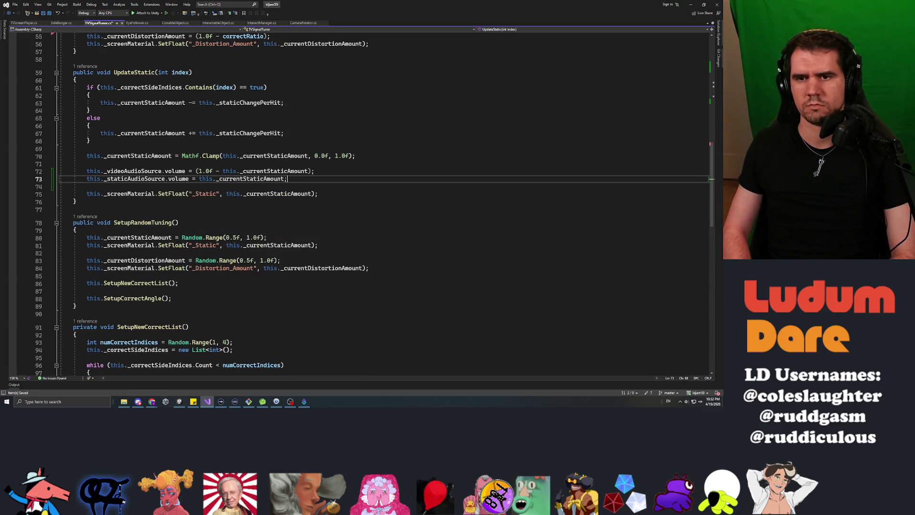
left_click(89, 140)
key("alt+Tab")
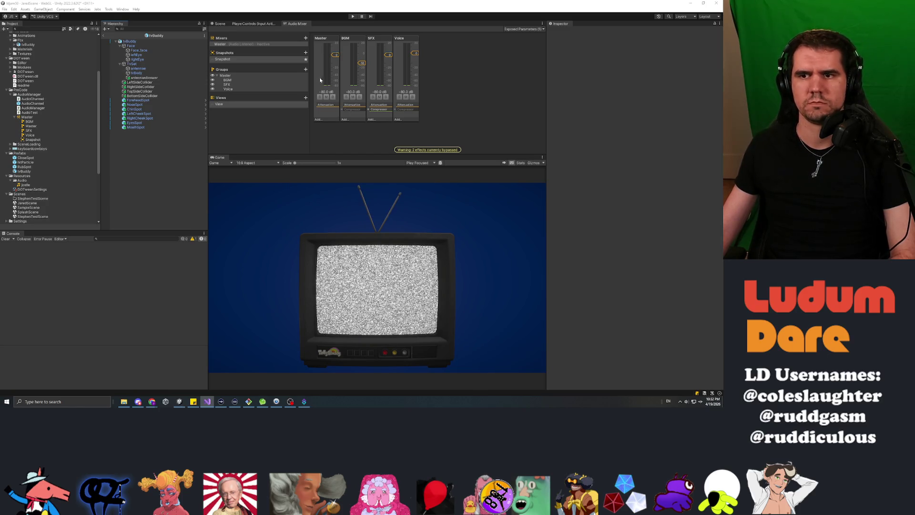
Step: Select the Voice mixer group, then start and stop Play mode to hear the new audio mix
left_click(404, 106)
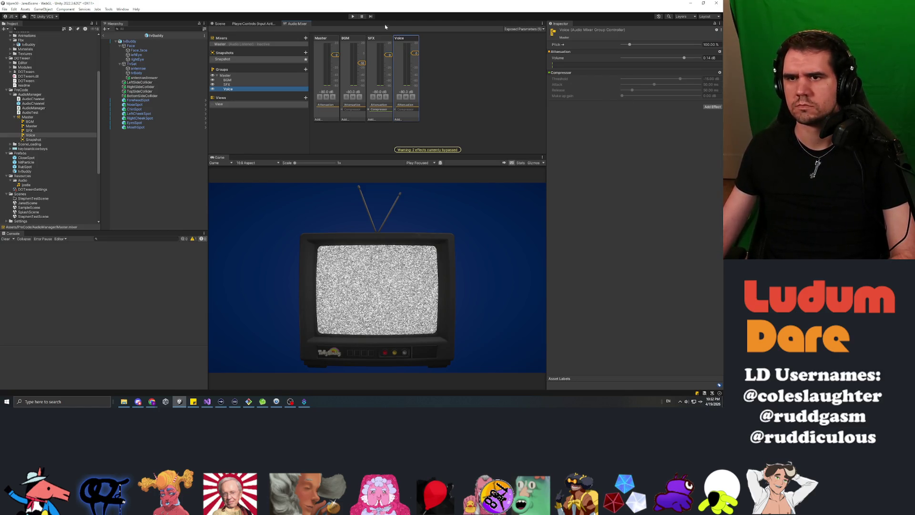
left_click(353, 16)
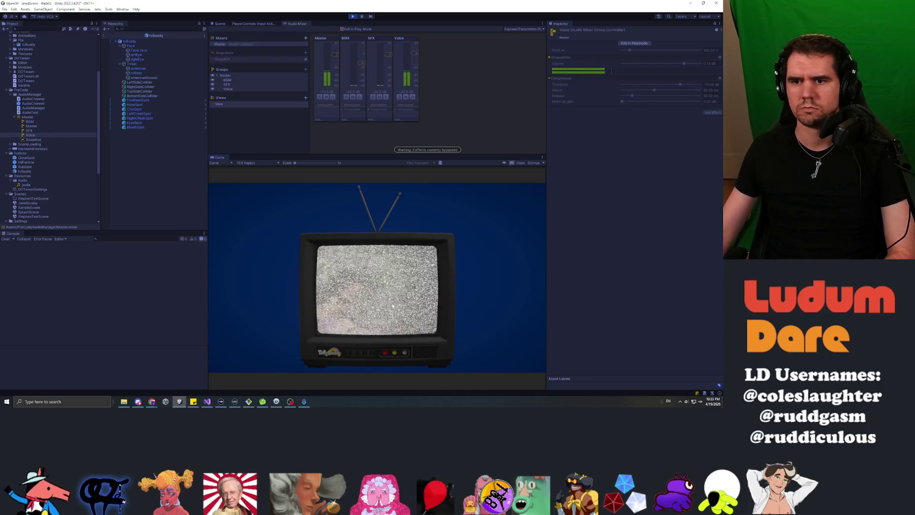
left_click(352, 16)
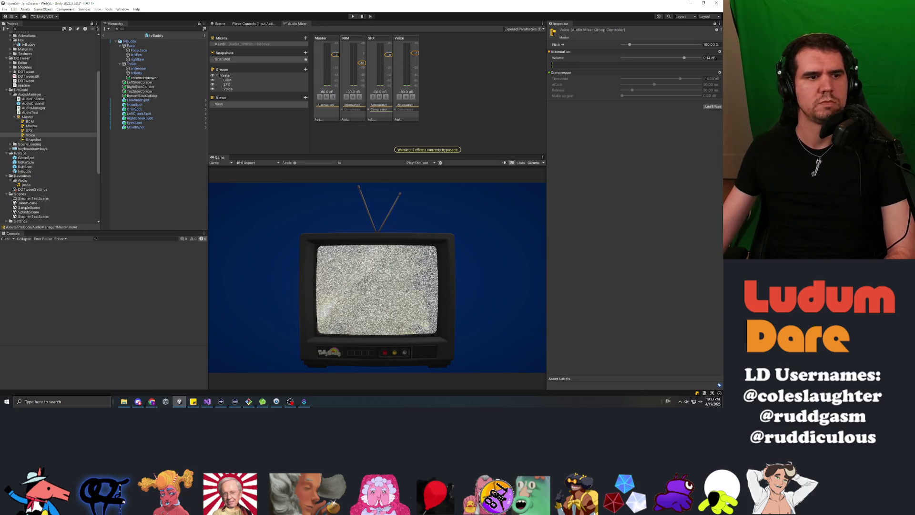
key("alt+Tab")
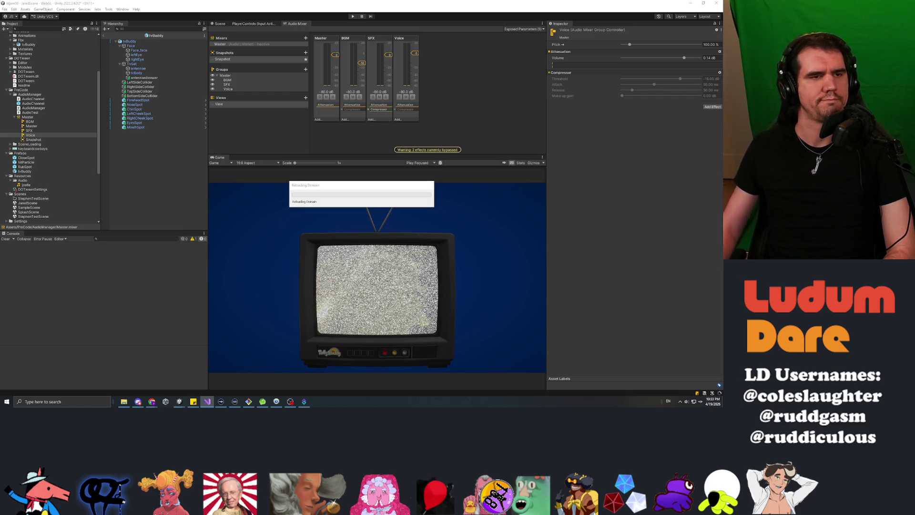
key("alt+Tab")
Step: Create an empty private void SetupDistortion() method below SetupStatic
left_click_drag(315, 4, 315, 1)
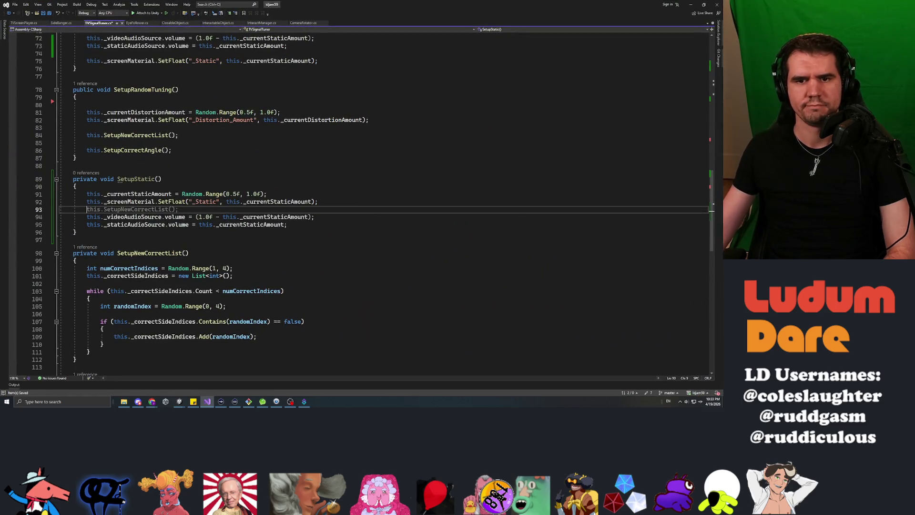
left_click(143, 240)
key("Return")
key("Return")
type("private void SetupD")
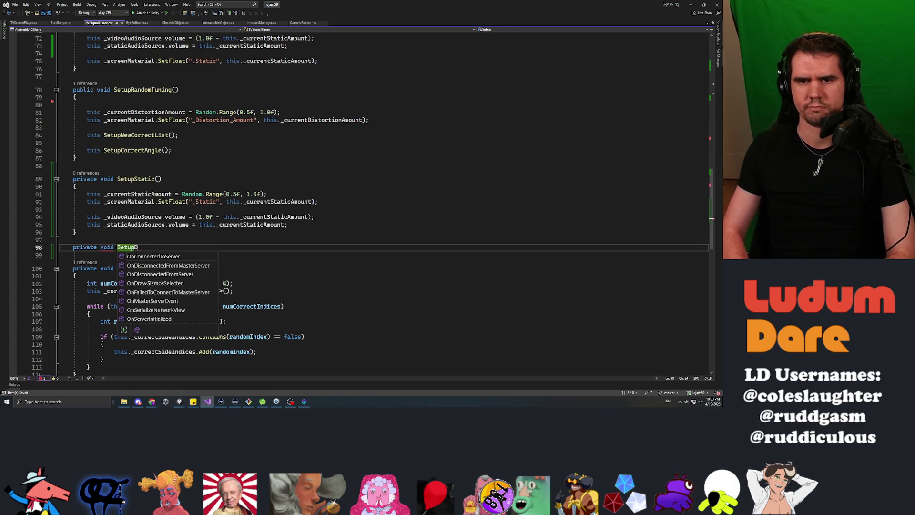
type("istortion()")
key("Return")
type("{ }")
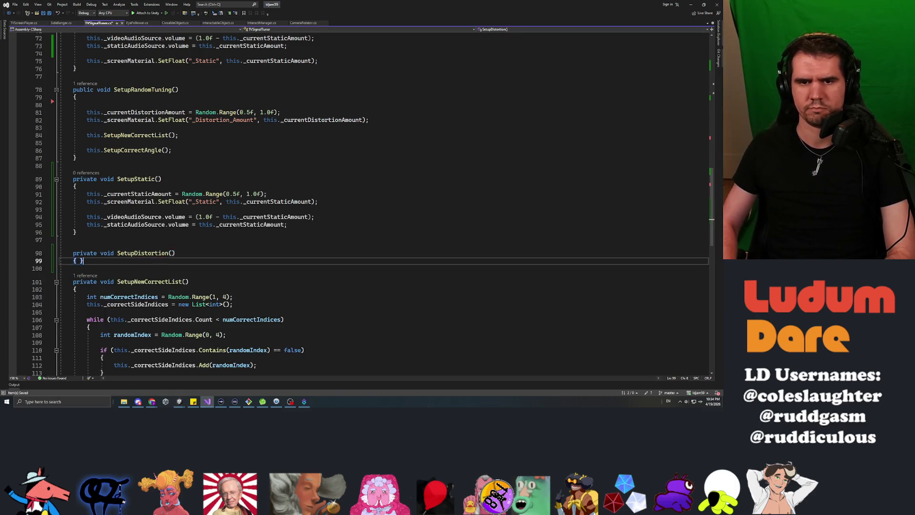
key("Return")
Step: Move the two distortion lines from SetupRandomTuning into the SetupDistortion body
key("Up")
key("Up")
key("Up")
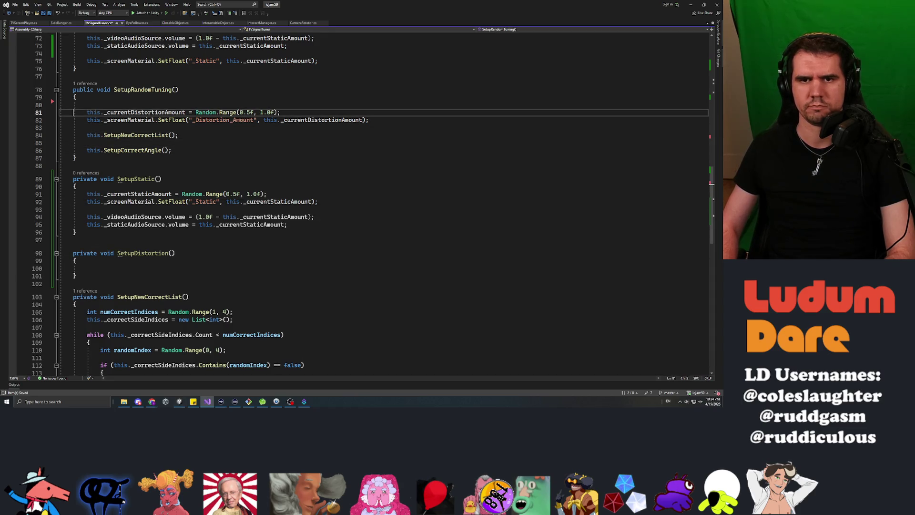
key("shift+End")
key("shift+Down")
key("ctrl+c")
key("Delete")
key("Down")
key("Down")
key("Down")
key("Down")
key("Down")
key("ctrl+v")
key("Up")
key("Up")
key("Up")
key("Up")
key("Up")
key("Up")
Step: Add this.SetupStatic(); and this.SetupDistortion(); calls in SetupRandomTuning
type("this.")
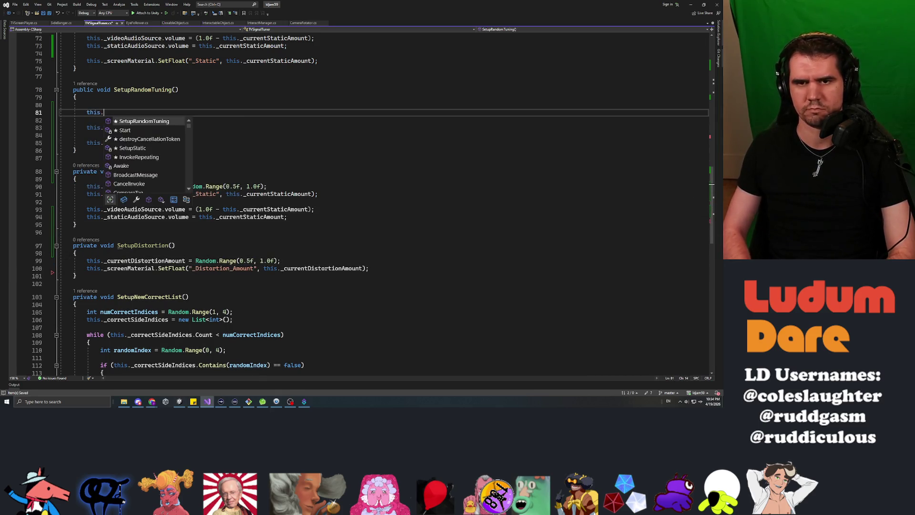
type("SetupDi")
key("Tab")
type("();")
key("Up")
key("Up")
key("Down")
key("Return")
key("Up")
type("his.setupsta")
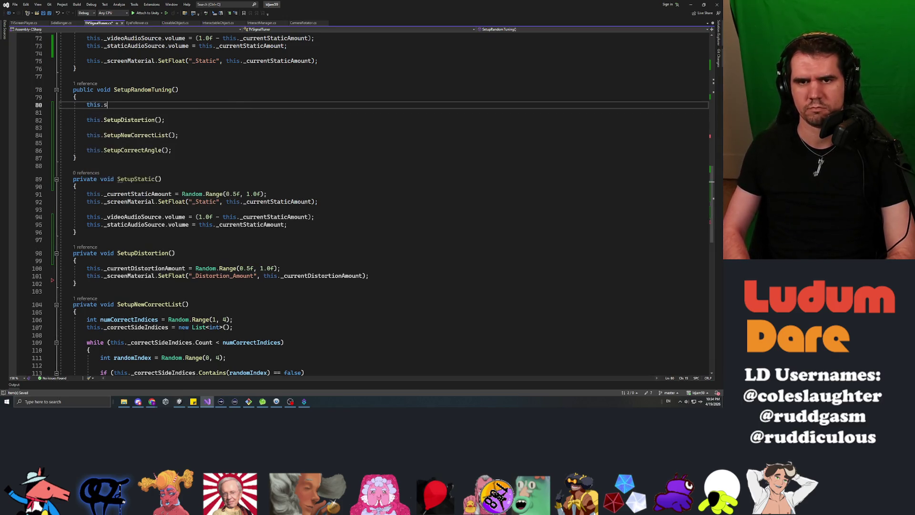
type(";")
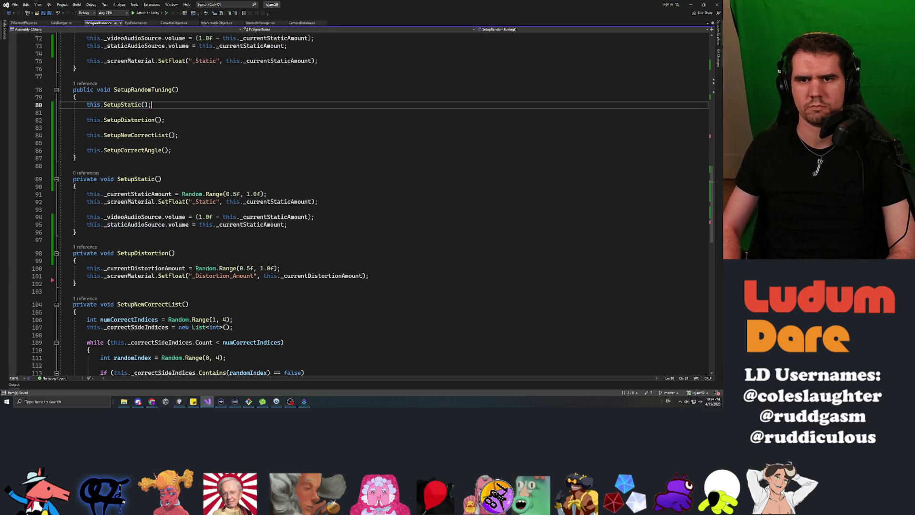
left_click(87, 112)
key("alt+Tab")
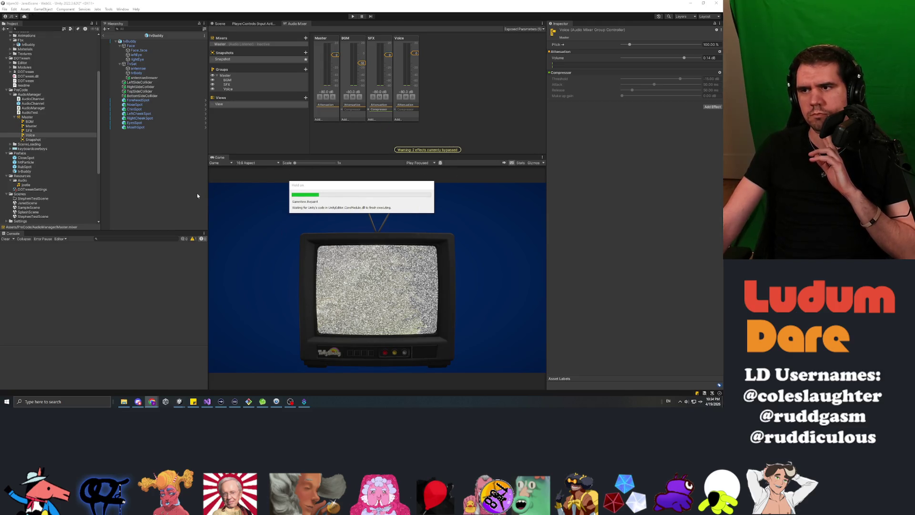
Step: Run the scene, note the unassigned _videoAudioSource error, stop, and select TVSignalManager
left_click(353, 17)
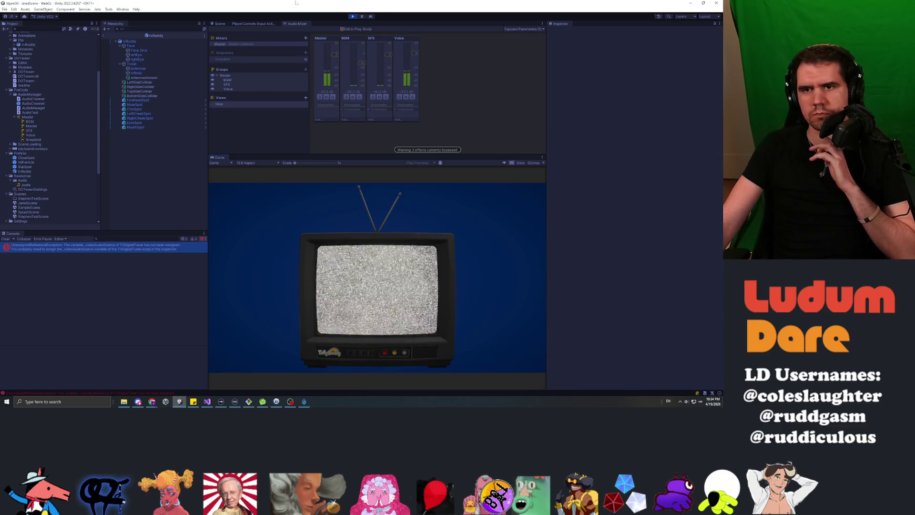
left_click(352, 18)
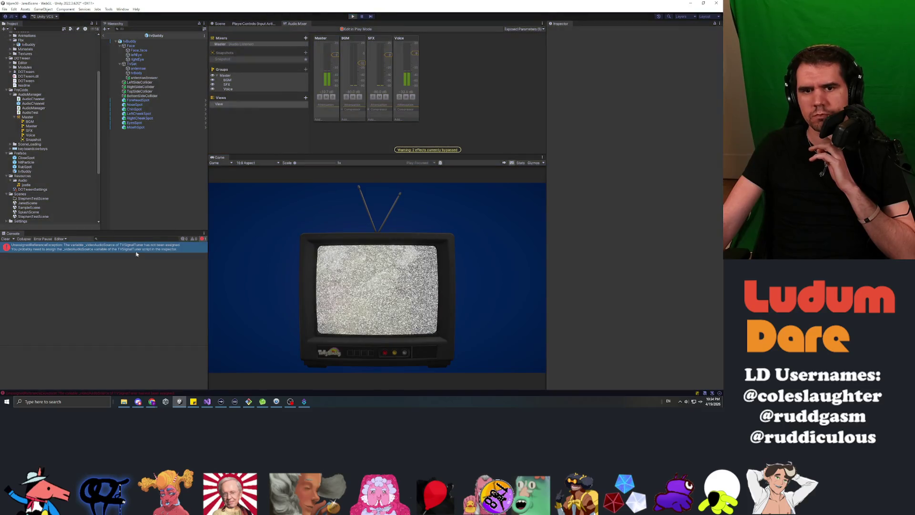
left_click(143, 161)
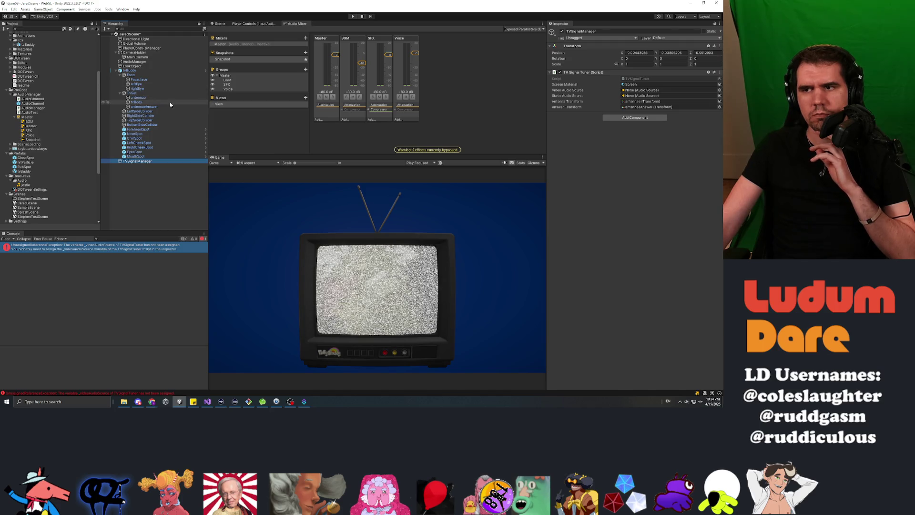
Step: Assign tvBody as the Video Audio Source and lock the Inspector on TVSignalManager
left_click(720, 90)
double_click(421, 107)
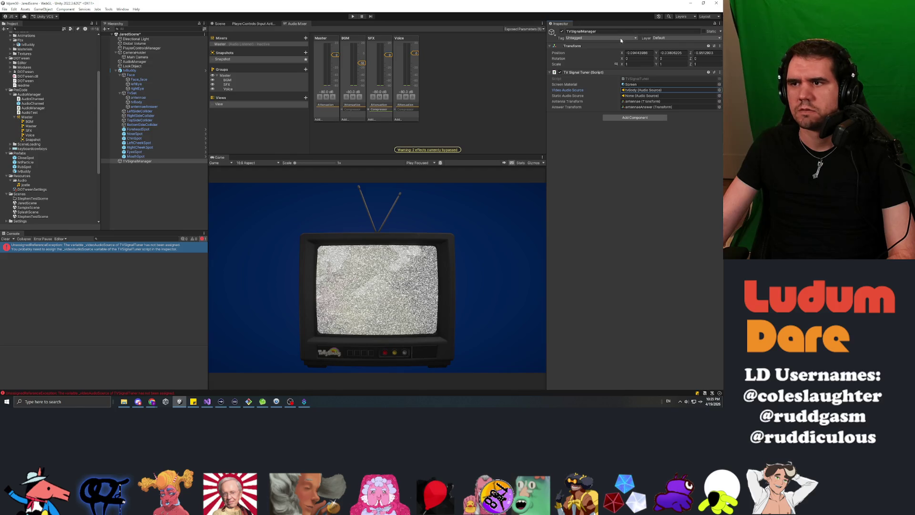
right_click(559, 23)
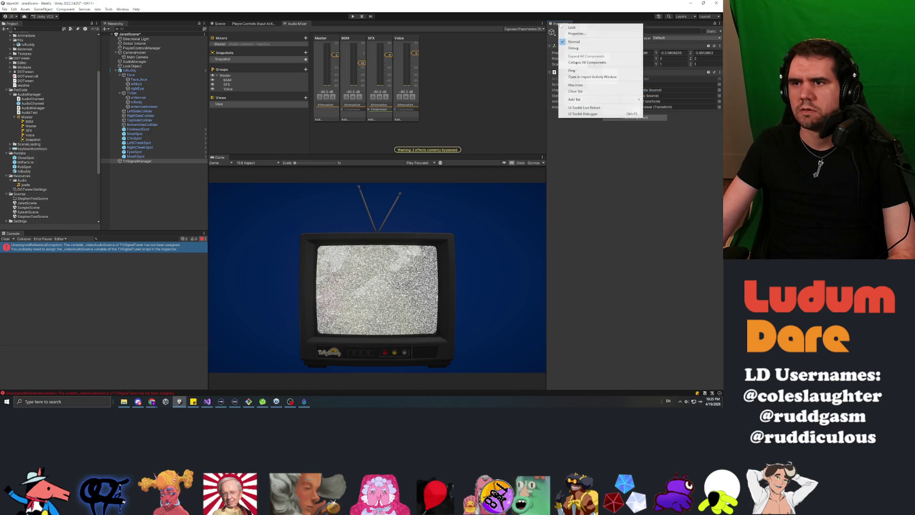
left_click(579, 28)
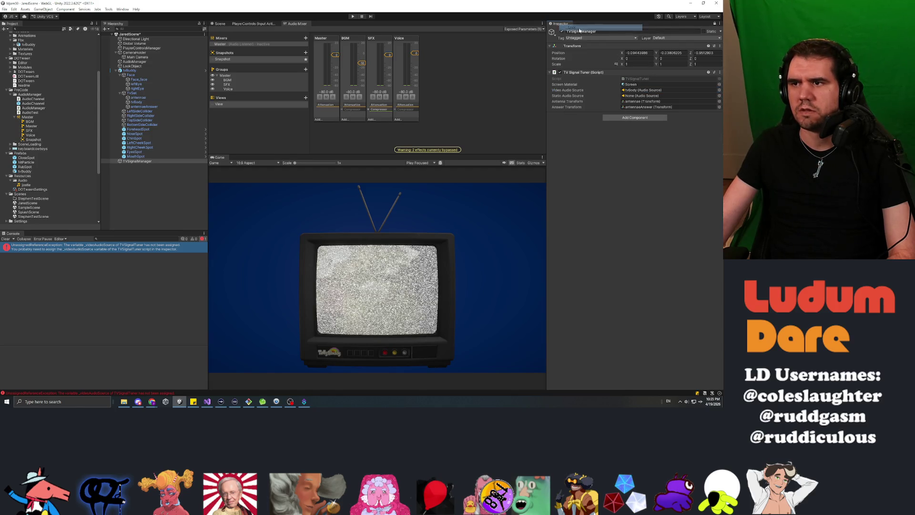
left_click(720, 24)
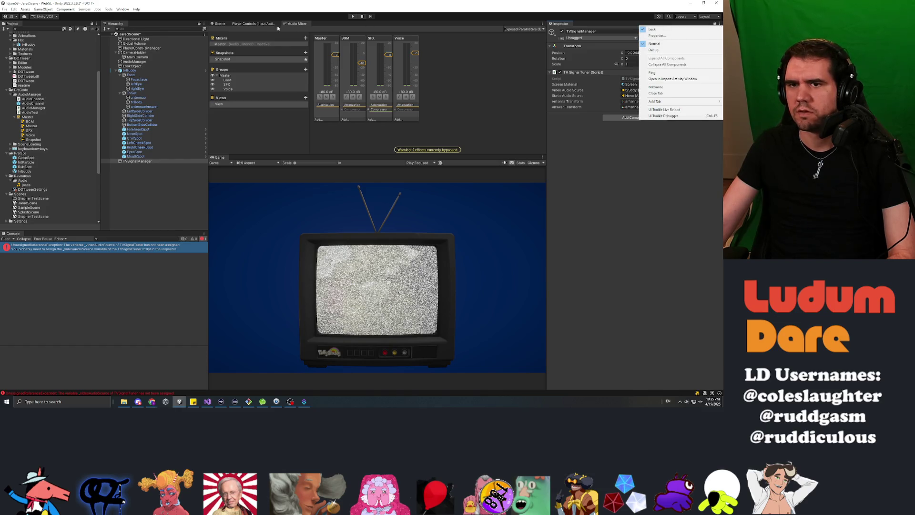
left_click(447, 26)
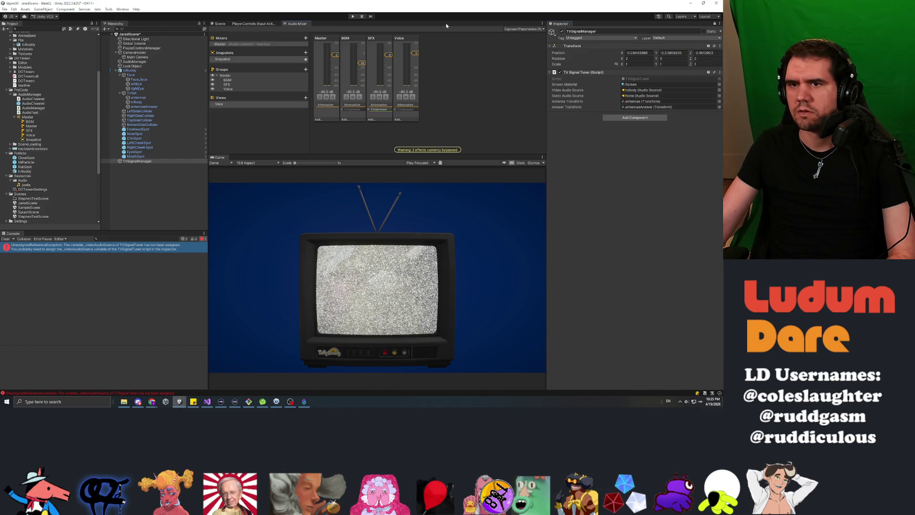
Step: Add a second Inspector tab from the Audio Mixer panel's menu
left_click(543, 25)
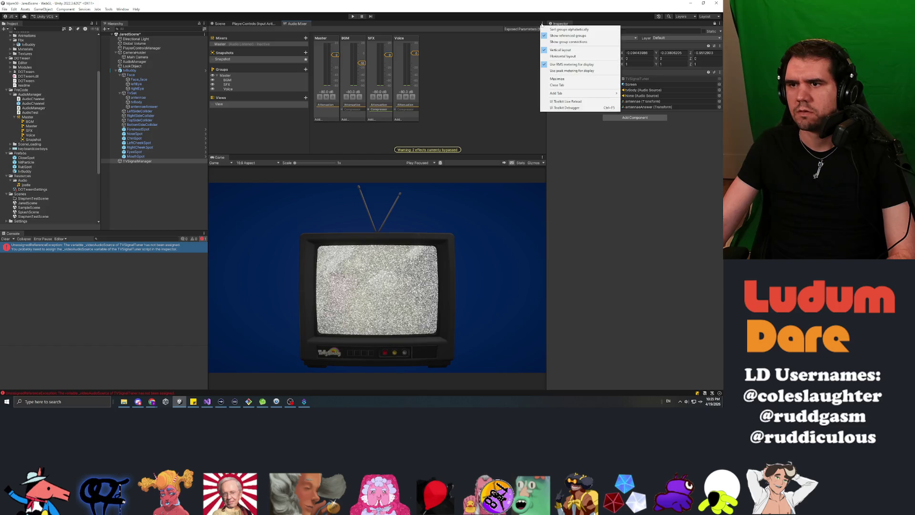
left_click(375, 23)
left_click(541, 24)
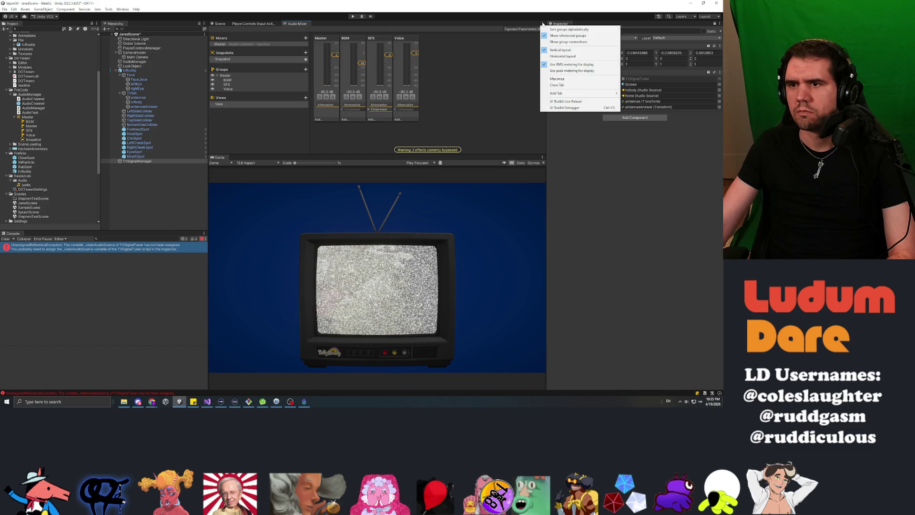
mouse_move(609, 93)
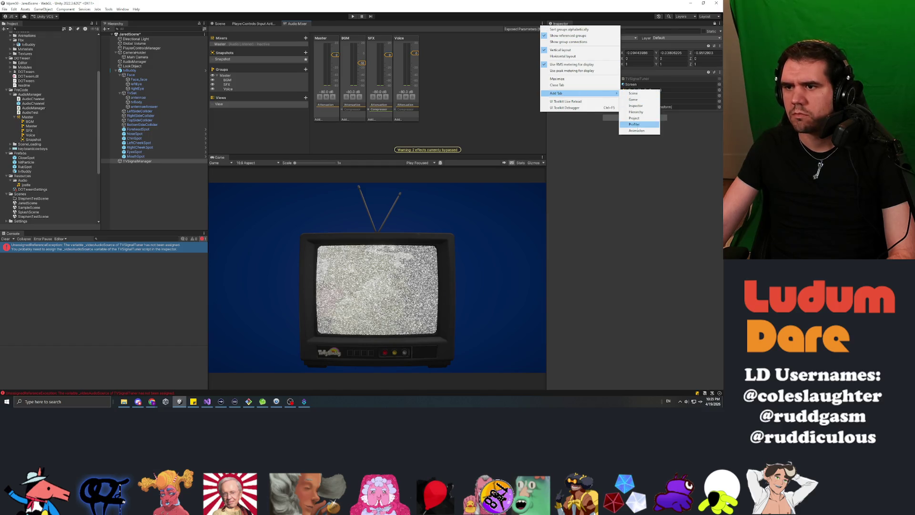
left_click(635, 106)
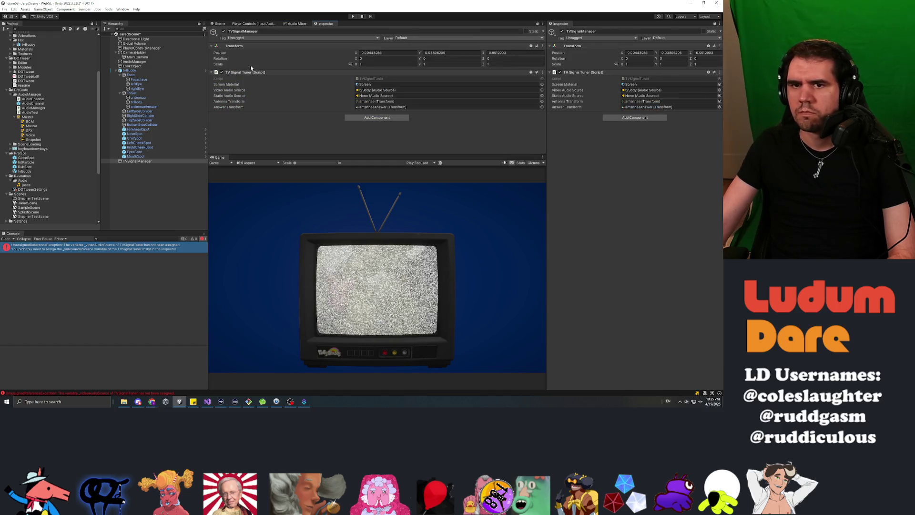
Step: Drag tvBody's second Audio Source onto the tuner's Static Audio Source field
left_click(137, 102)
scroll(428, 113, "down", 5)
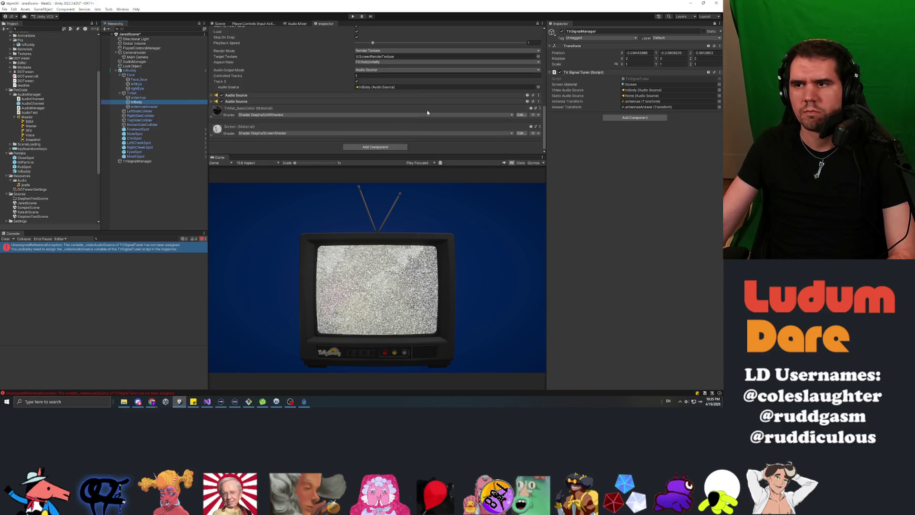
scroll(420, 86, "down", 2)
scroll(420, 86, "up", 2)
mouse_move(429, 95)
left_mouse_down()
mouse_move(474, 86)
mouse_move(658, 91)
left_mouse_up()
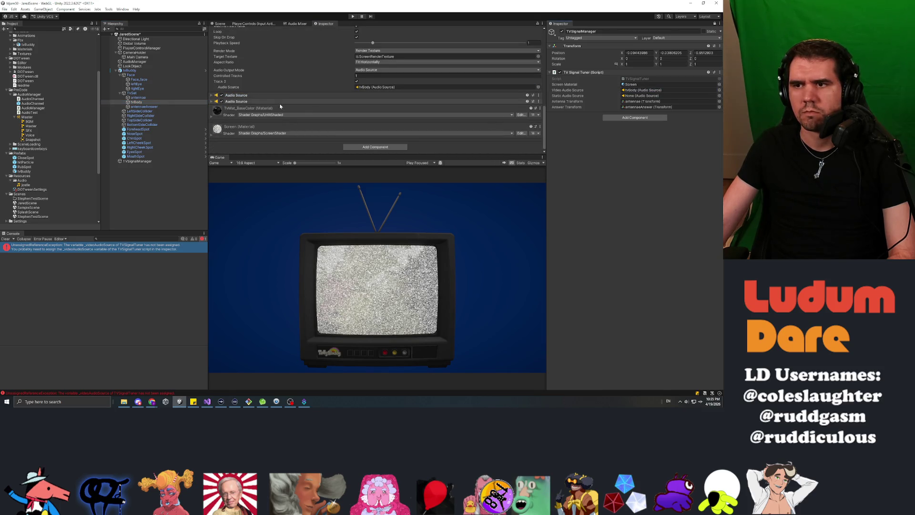
left_click_drag(237, 102, 652, 96)
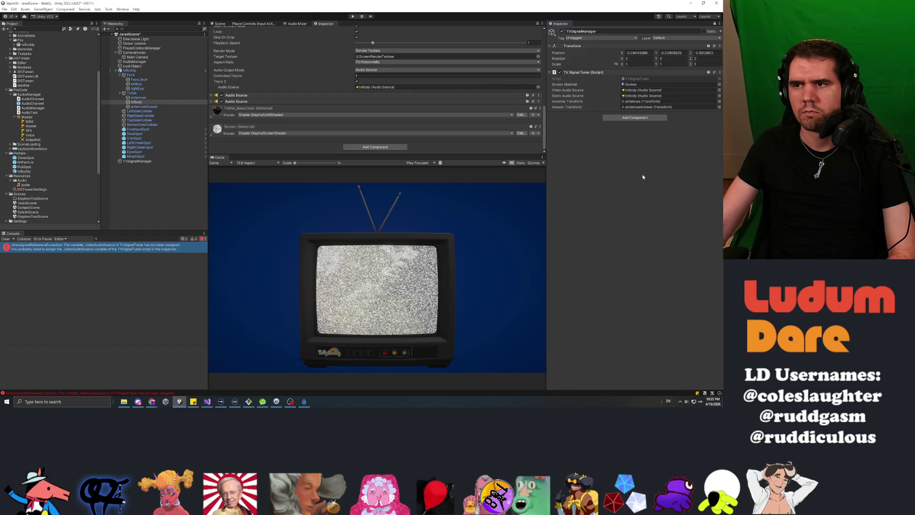
Step: Remove the extra Inspector panel and clear the selection
right_click(323, 25)
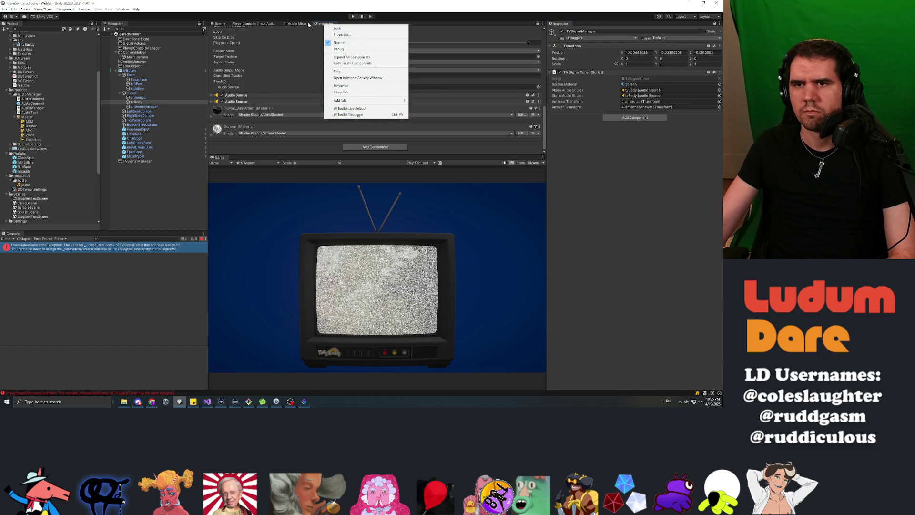
left_click(341, 92)
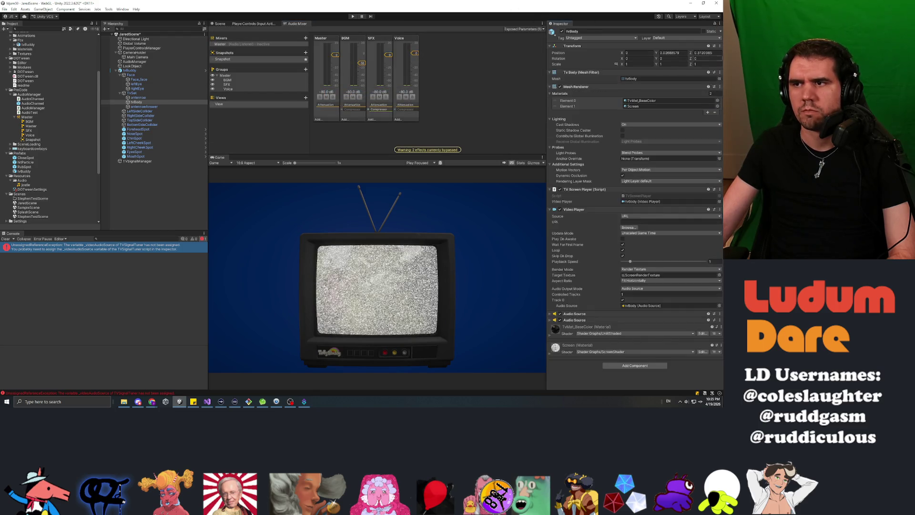
left_click(137, 161)
left_click(151, 204)
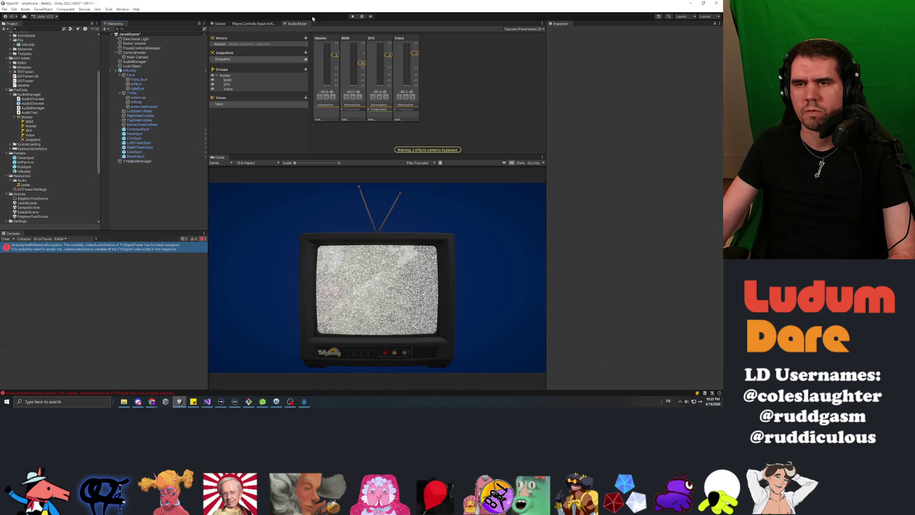
Step: Play the scene to watch the TV static clear into footage, then stop and reopen TVSignalTuner
left_click(353, 16)
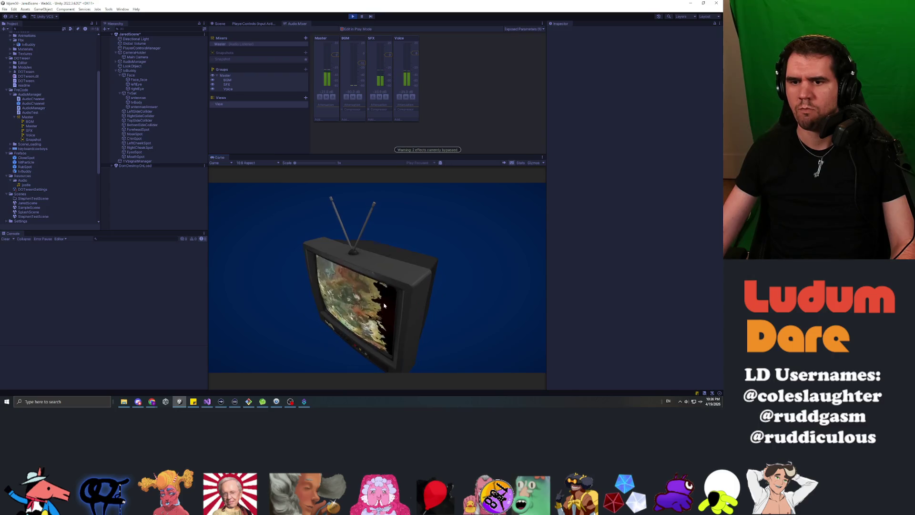
left_click(352, 16)
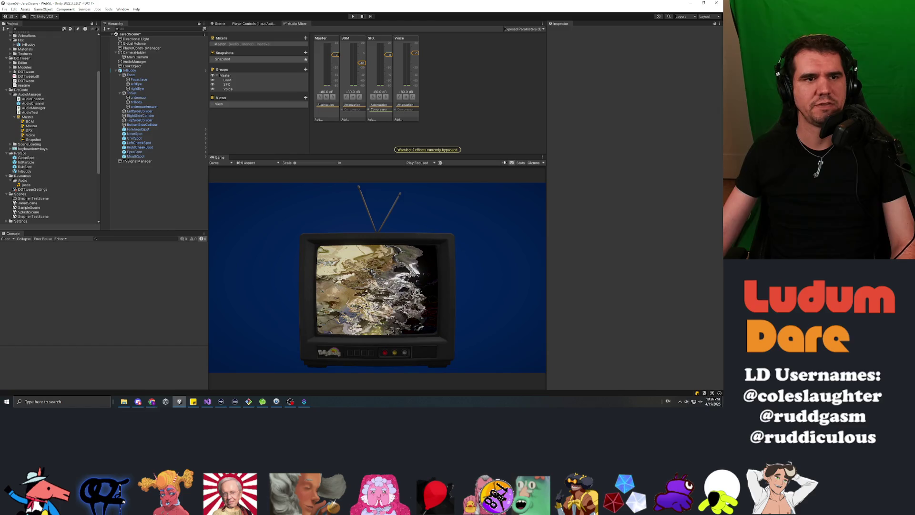
left_click(207, 401)
scroll(358, 205, "up", 15)
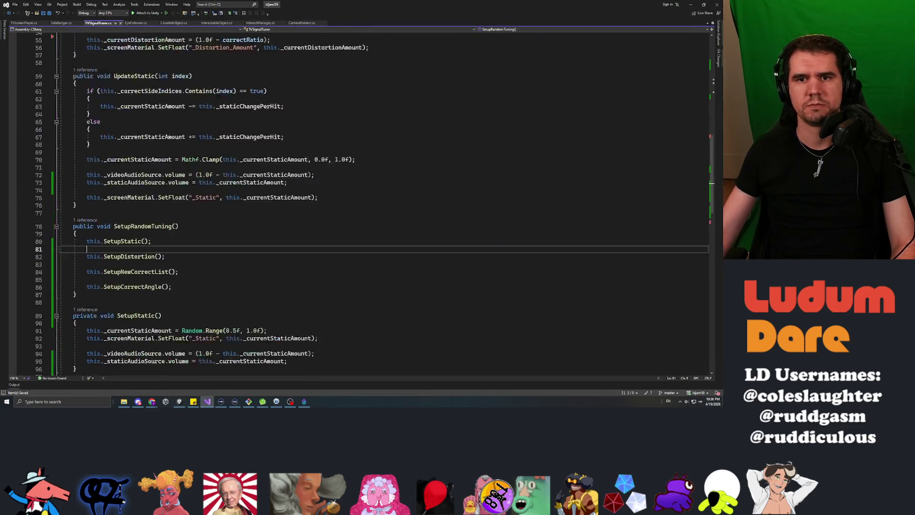
Step: Scroll through TVSignalTuner's fields and Start/SetupRandomTuning code, then return to Unity
scroll(374, 205, "up", 9)
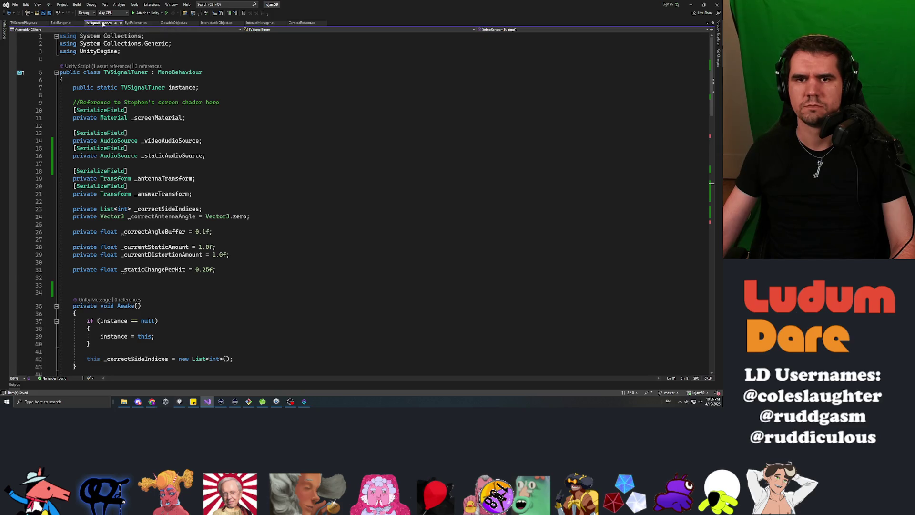
left_click(196, 194)
scroll(362, 201, "down", 14)
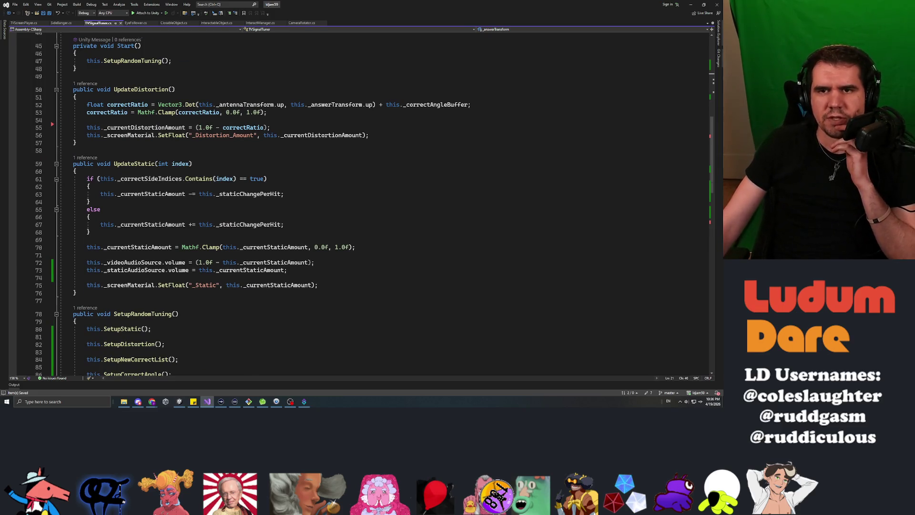
scroll(362, 201, "up", 6)
key("alt+Tab")
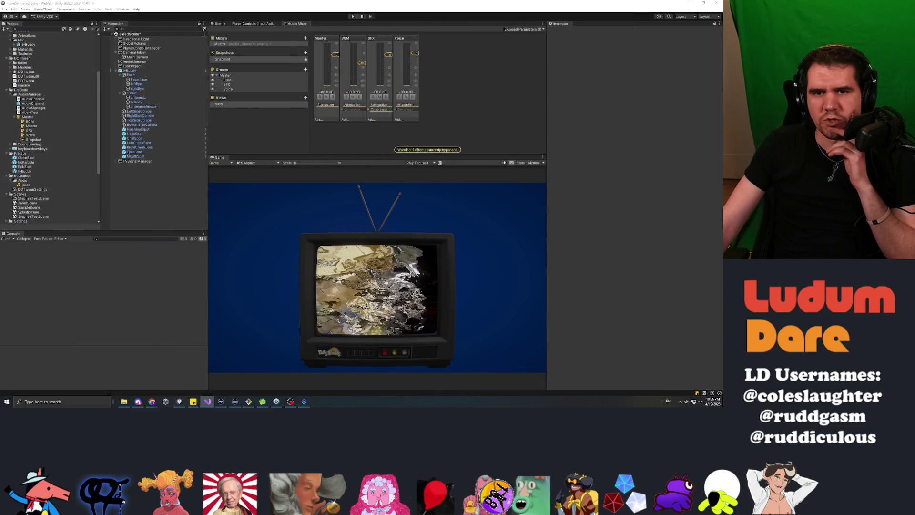
left_click(136, 102)
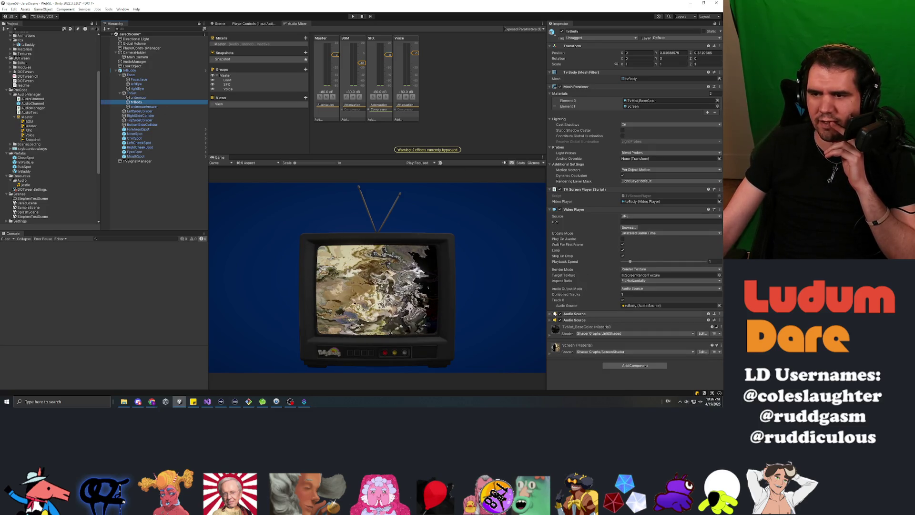
left_click(407, 43)
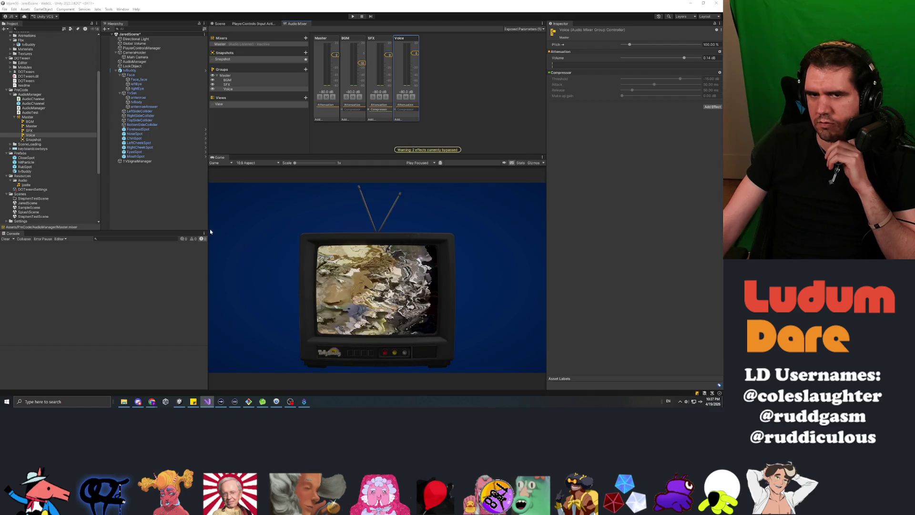
left_click(153, 195)
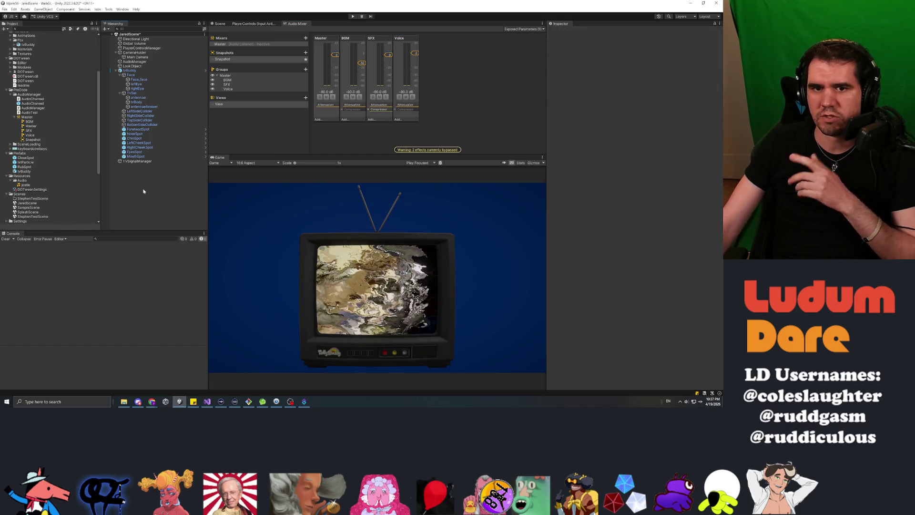
key("alt+Tab")
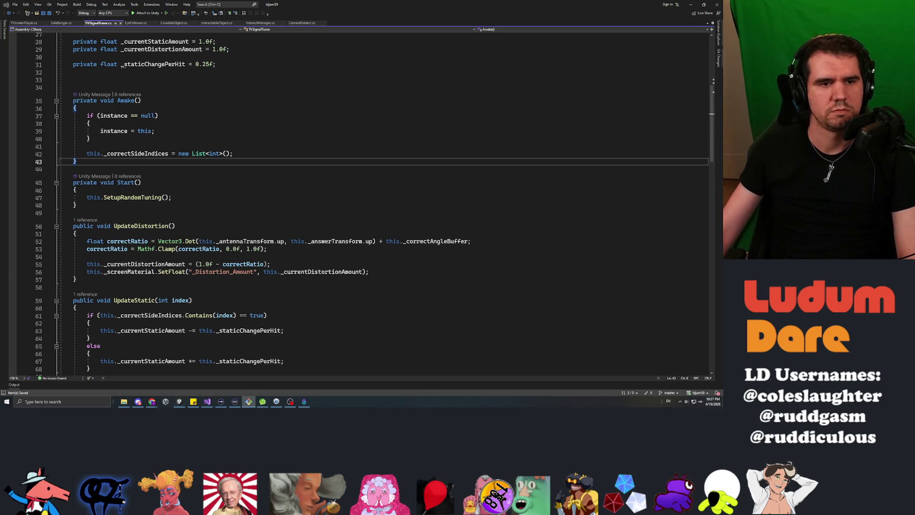
Step: Review UpdateDistortion's _Distortion_Amount calculation from antenna alignment, then return to Unity
left_click(143, 226)
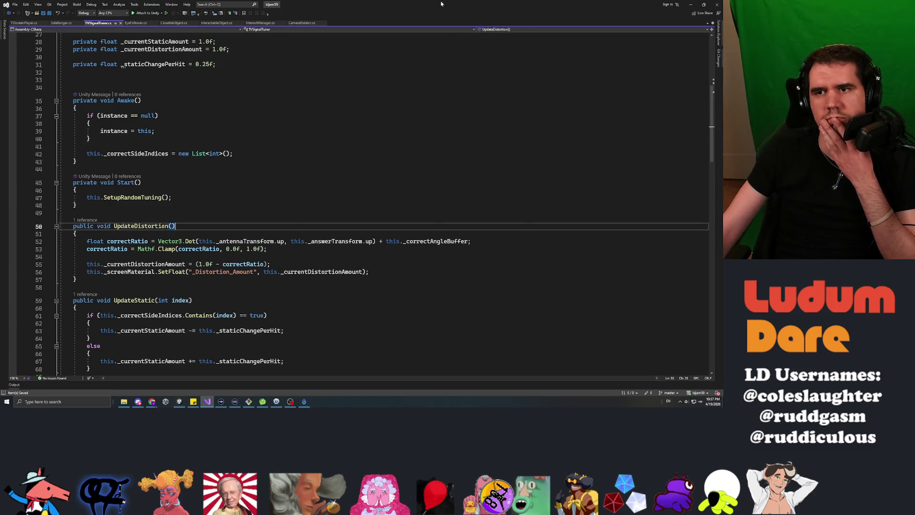
key("alt+Tab")
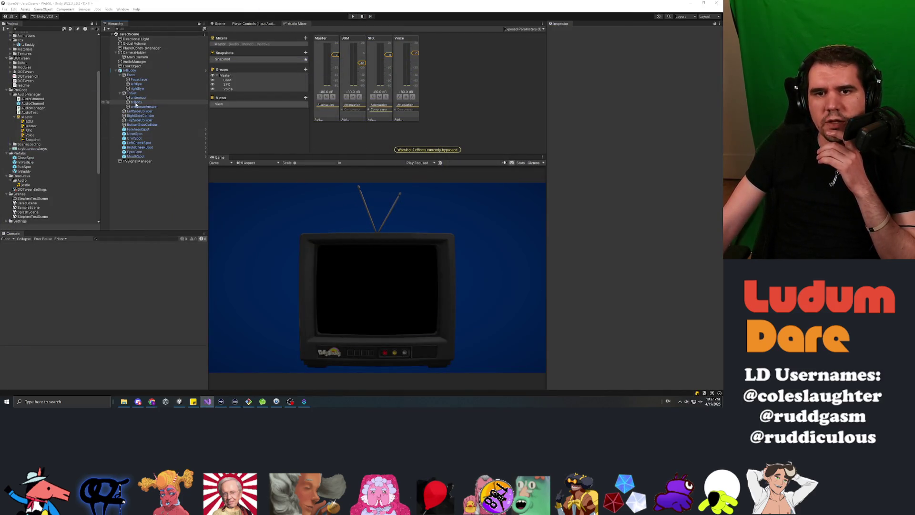
Step: Open the tvBuddy prefab and set tvBody's second Audio Source Output to the Voice group
left_click(136, 102)
left_click(551, 320)
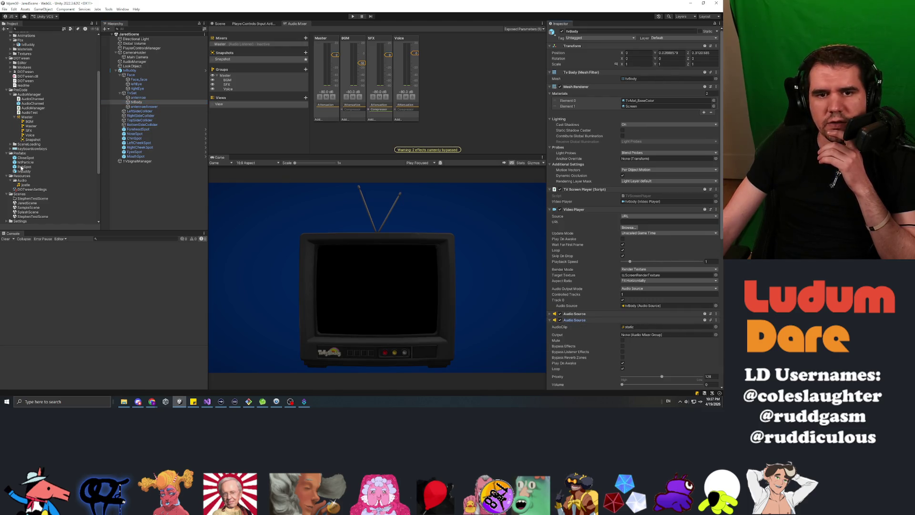
double_click(24, 171)
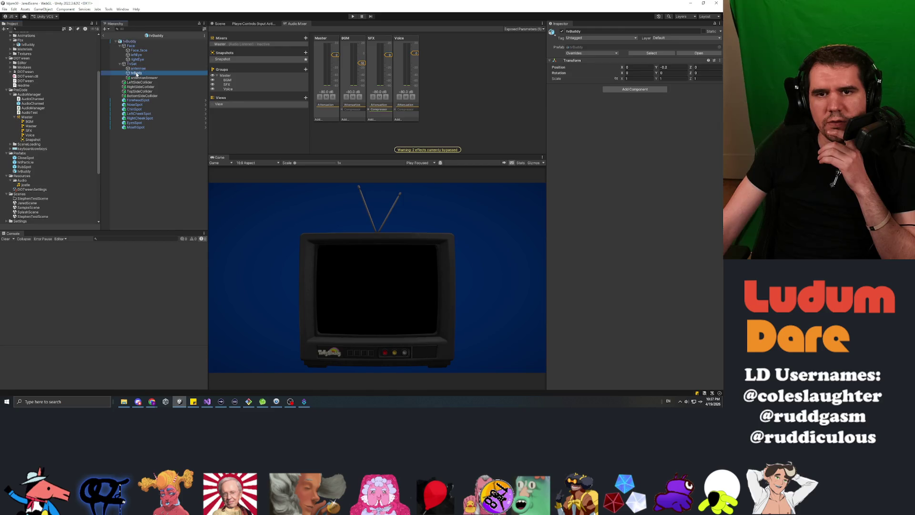
scroll(640, 158, "down", 5)
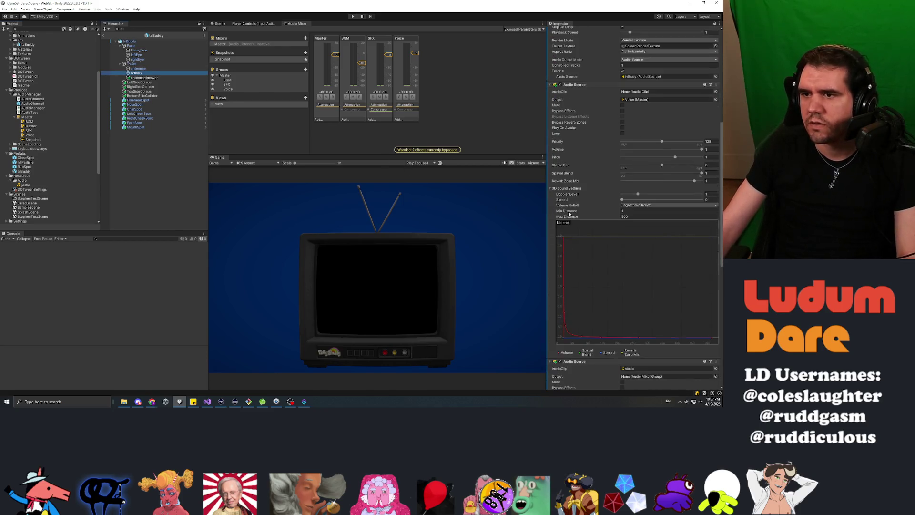
scroll(648, 191, "down", 6)
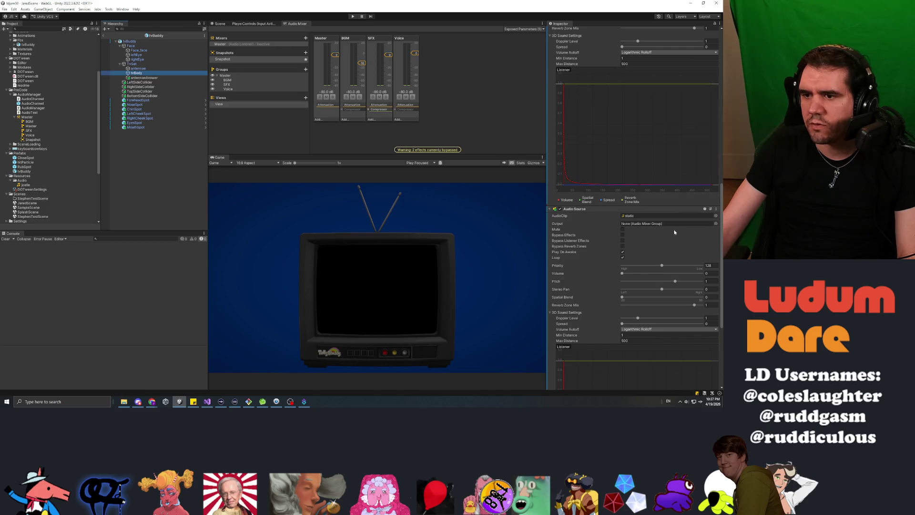
left_click(716, 224)
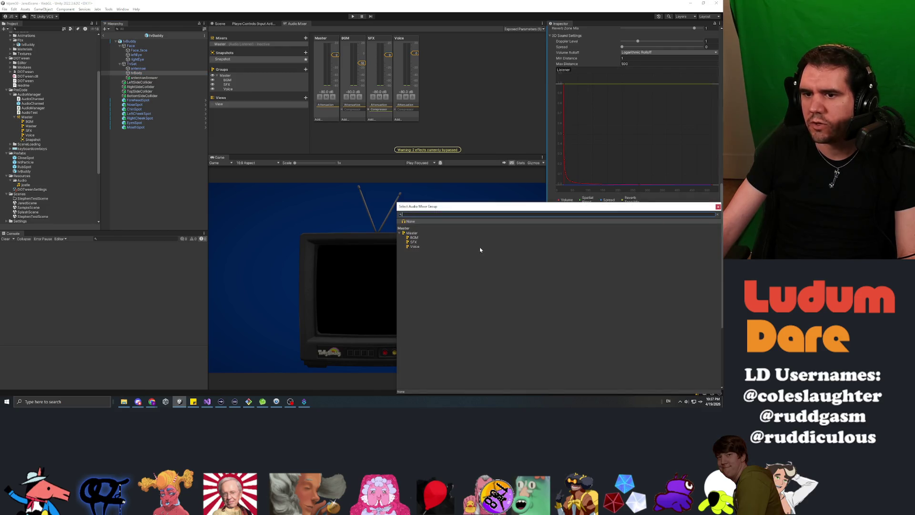
double_click(414, 247)
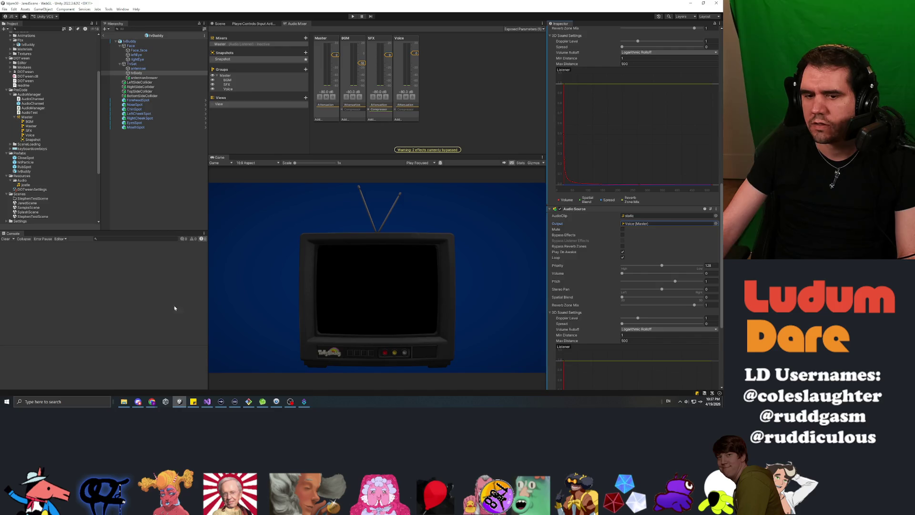
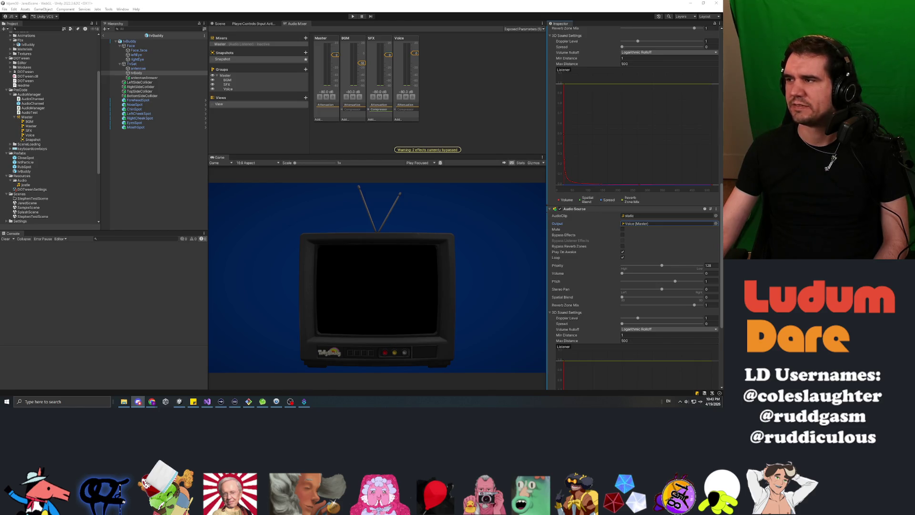
Step: Switch to Visual Studio and back so Unity recompiles, then scroll the Project window up
key("alt+Tab")
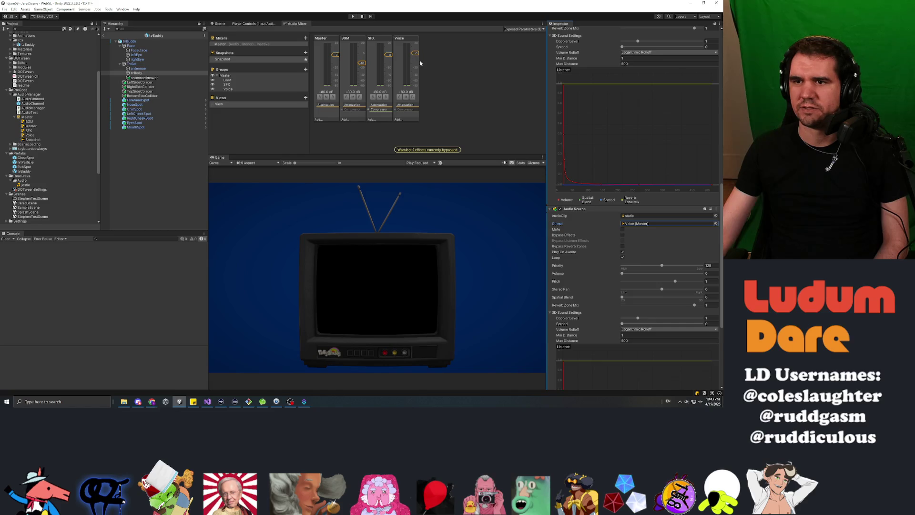
scroll(620, 274, "up", 5)
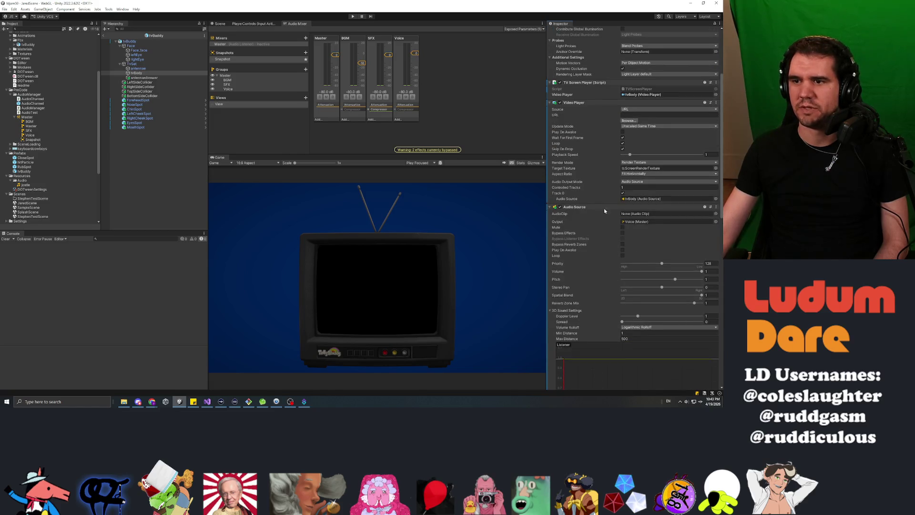
left_click(161, 196)
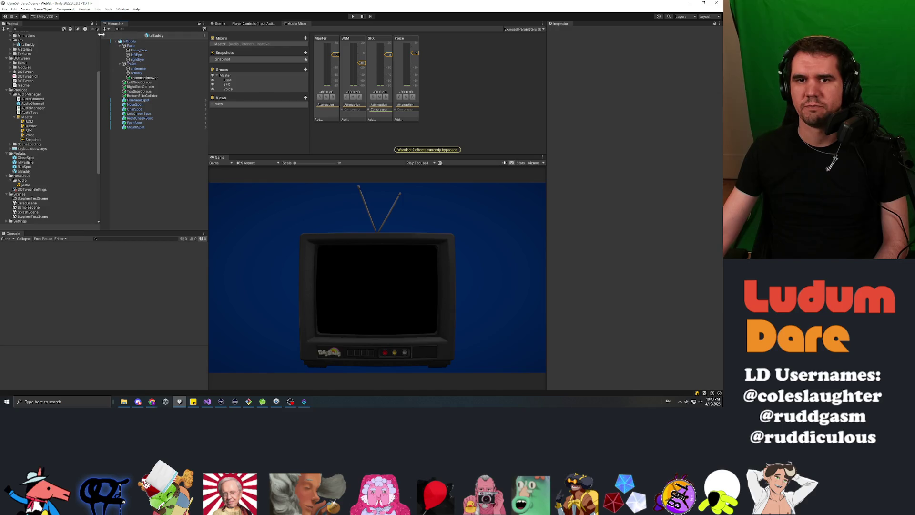
scroll(106, 39, "up", 2)
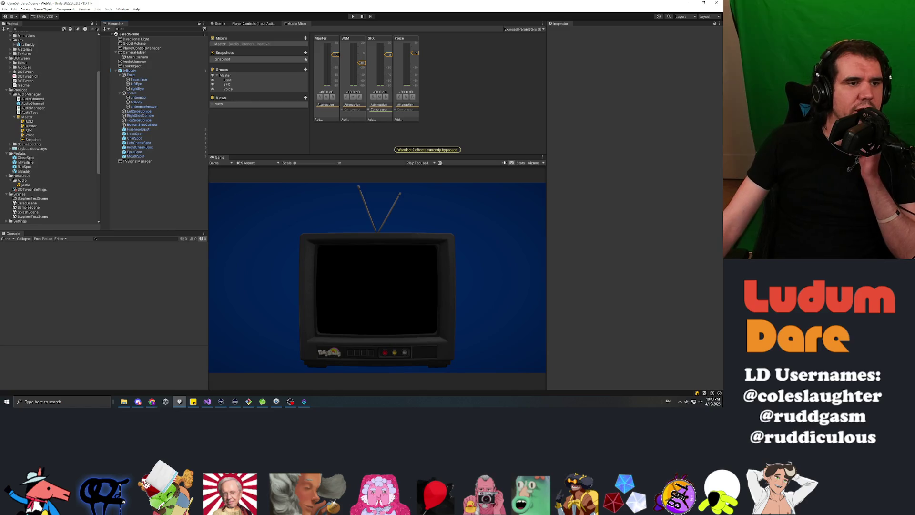
key("alt+Tab")
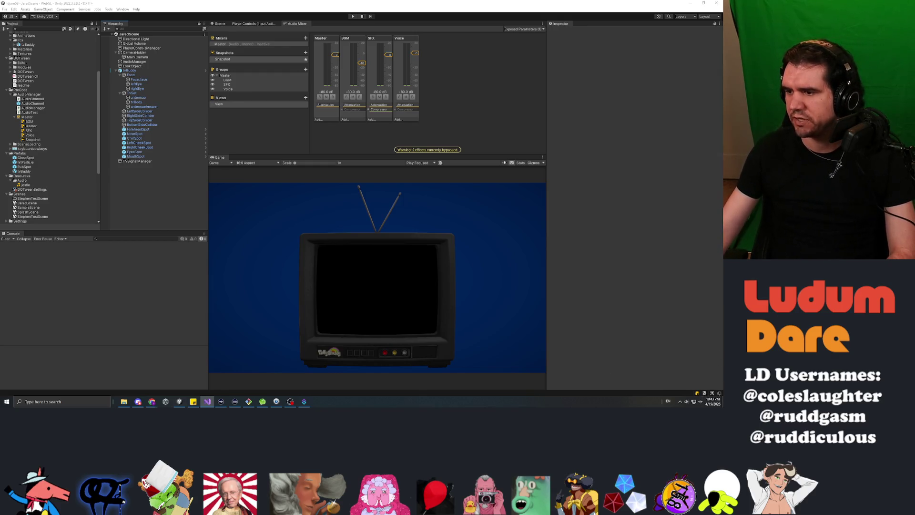
key("alt+Tab")
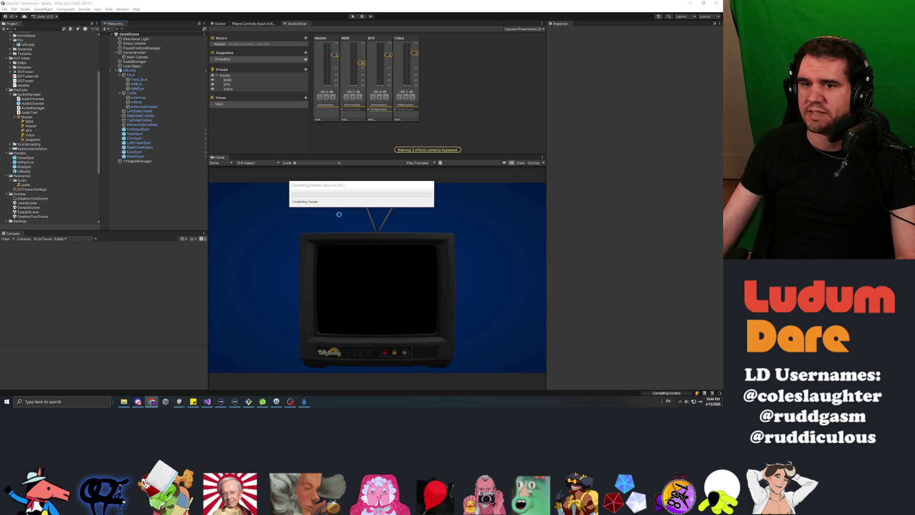
left_click(155, 197)
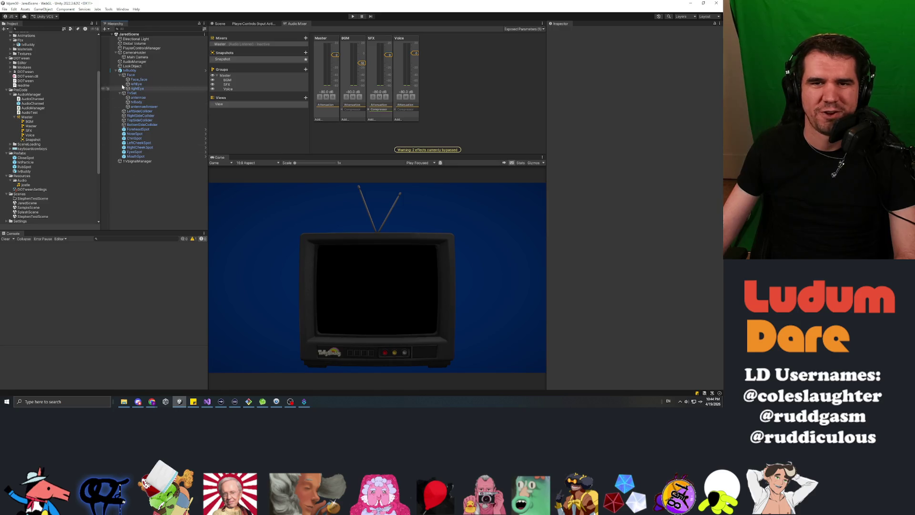
scroll(49, 86, "up", 5)
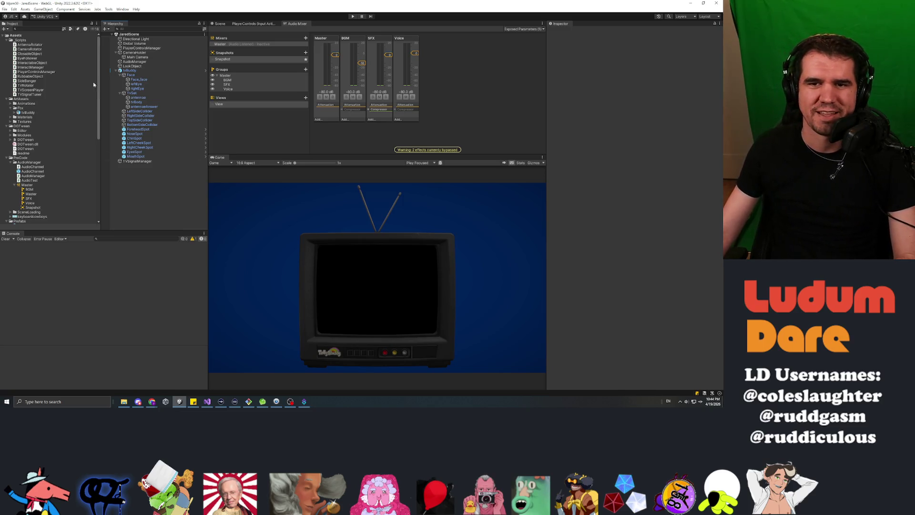
Step: Add a FaceController C# script to the _Scripts folder and open it in Visual Studio
left_click(19, 44)
left_click(20, 40)
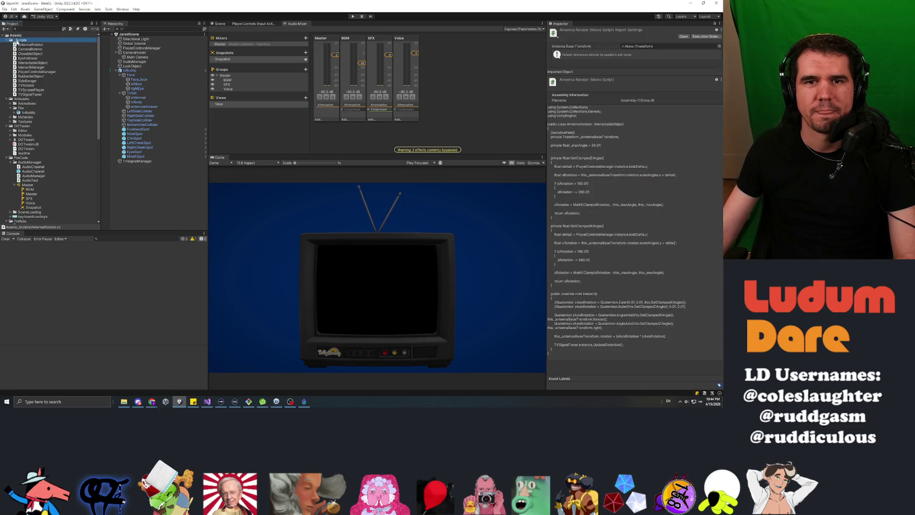
right_click(19, 41)
mouse_move(47, 44)
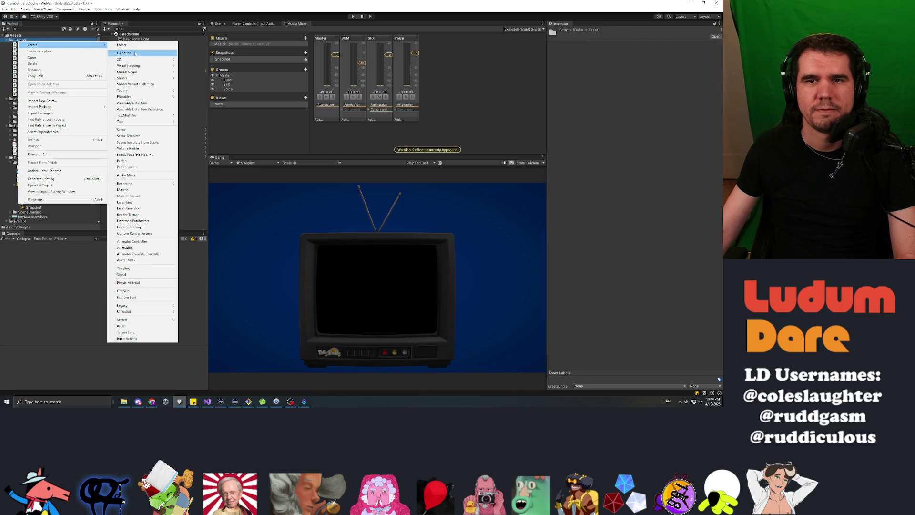
left_click(135, 53)
type("FaceController")
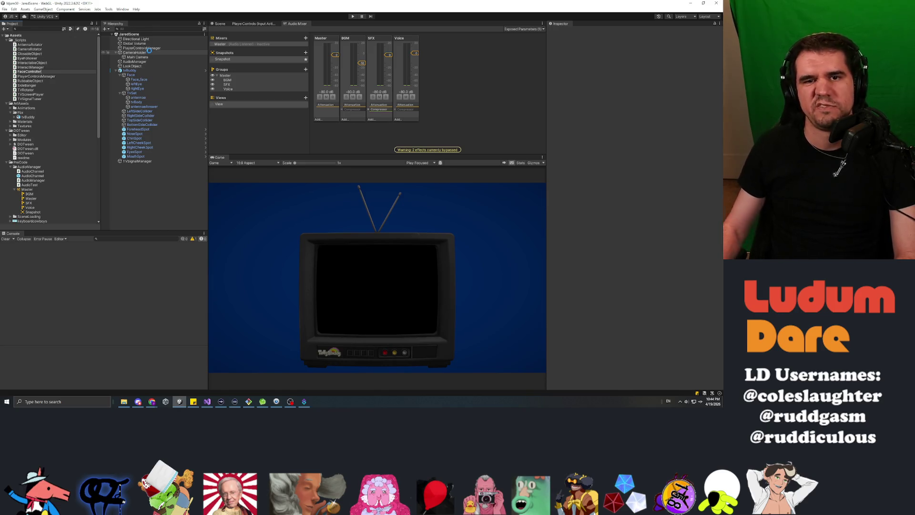
key("Return")
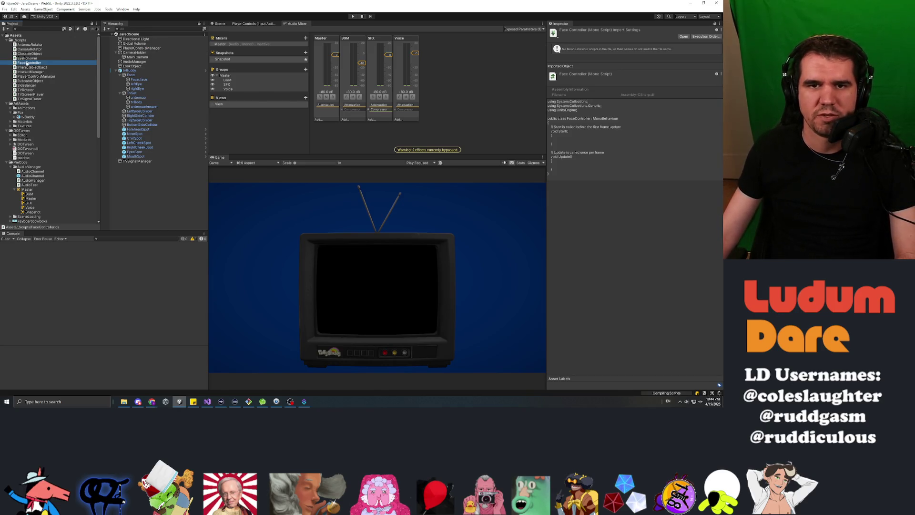
key("Return")
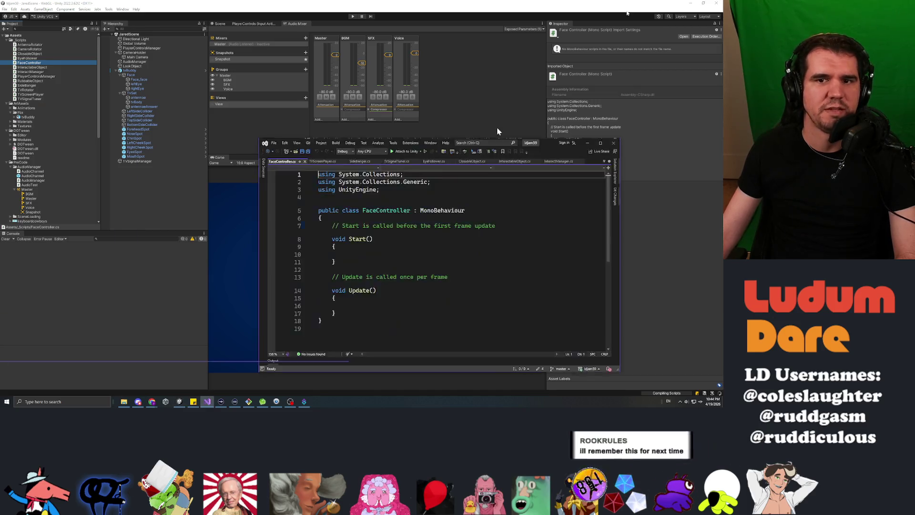
Step: Delete the default Start and Update boilerplate from FaceController
left_click_drag(77, 175, 61, 87)
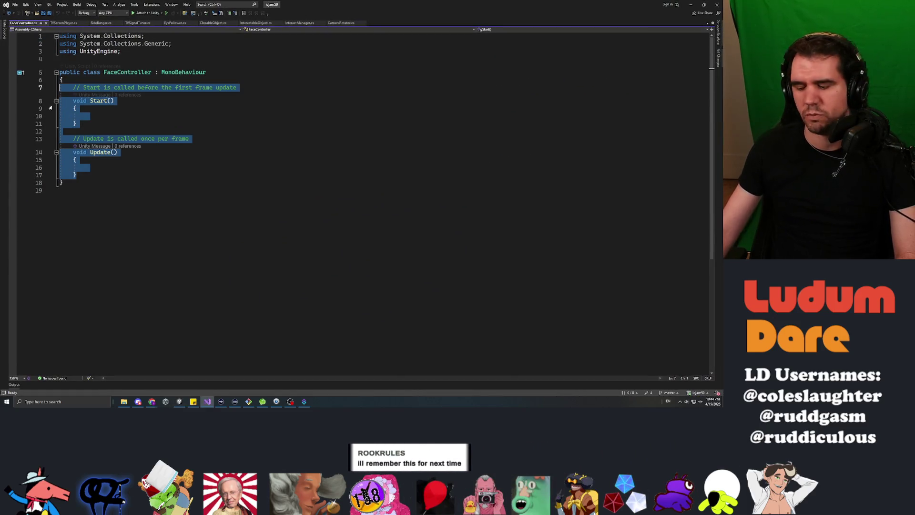
key("BackSpace")
key("Return")
key("Up")
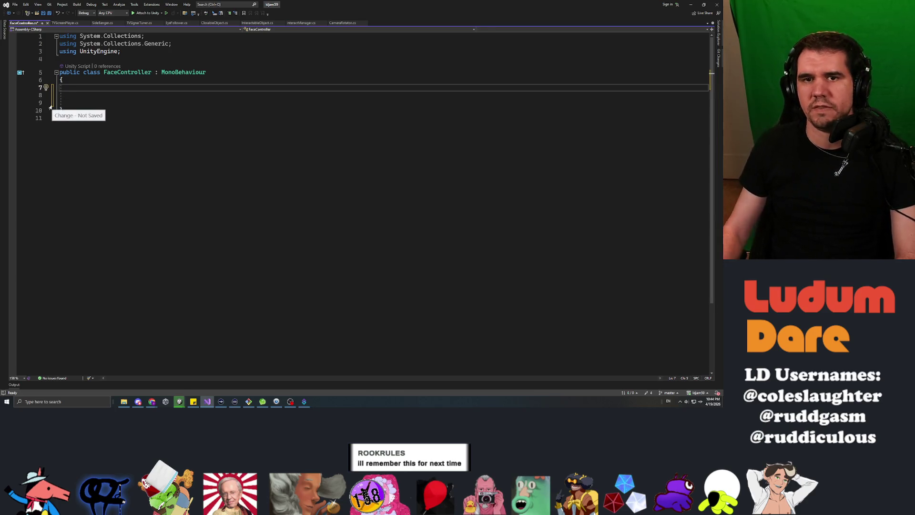
Step: Copy the serialized _faceMesh field from ClosableObject.cs and paste it into FaceController.cs
left_click(177, 23)
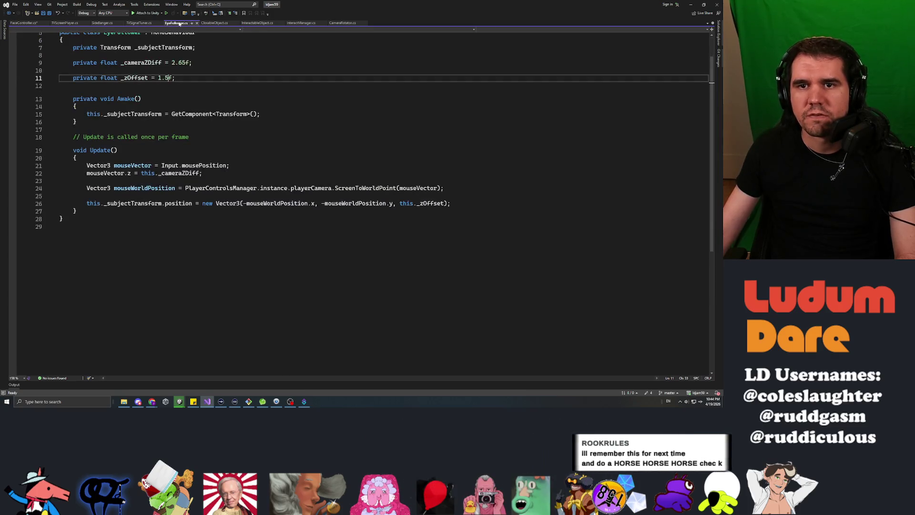
left_click(214, 22)
scroll(333, 200, "up", 10)
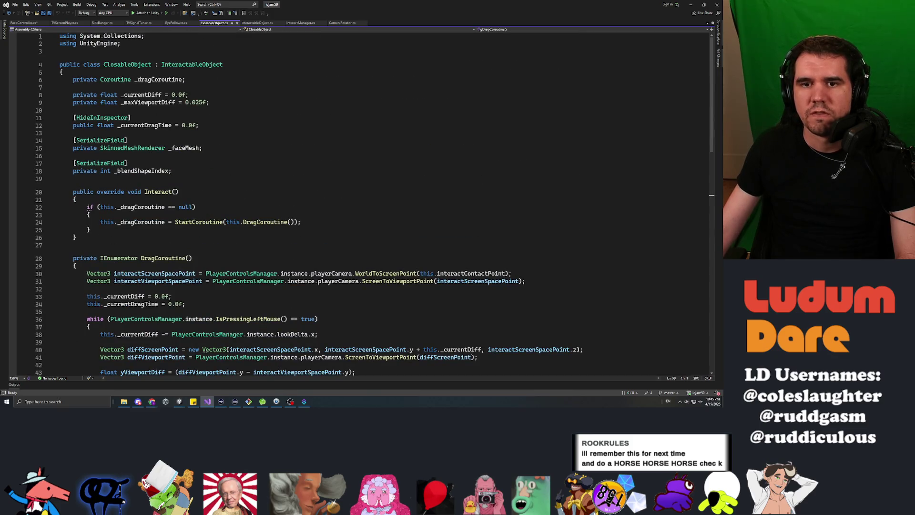
mouse_move(203, 148)
left_mouse_down()
mouse_move(74, 148)
mouse_move(74, 140)
left_mouse_up()
key("ctrl+c")
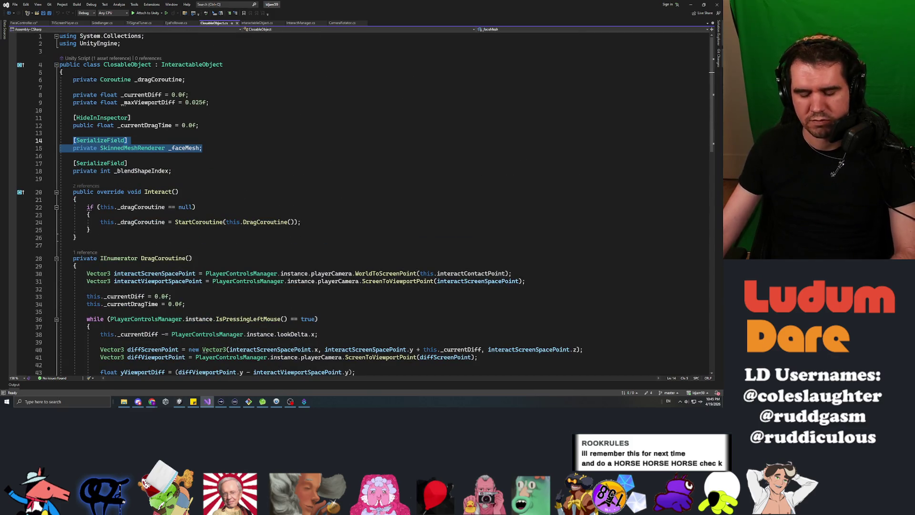
left_click(23, 23)
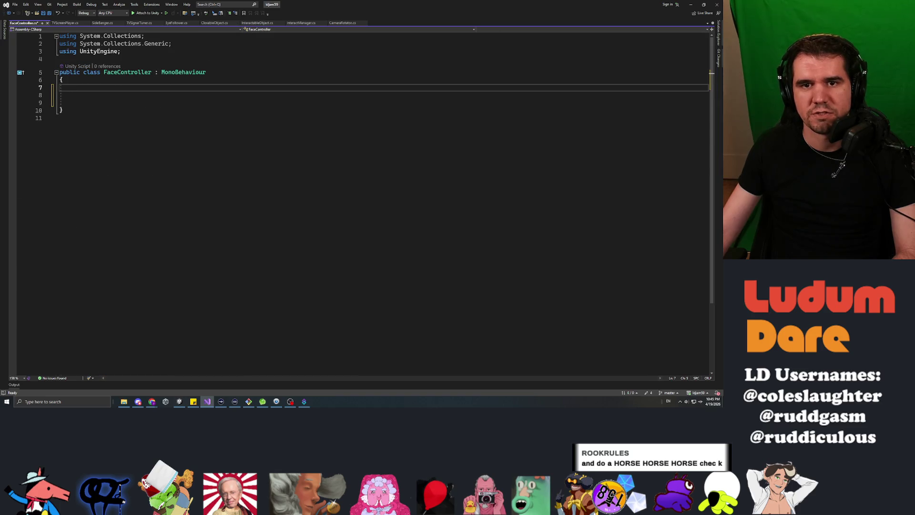
key("ctrl+v")
Step: Add an empty private FixedUpdate method below the _faceMesh field and save
key("Down")
key("Down")
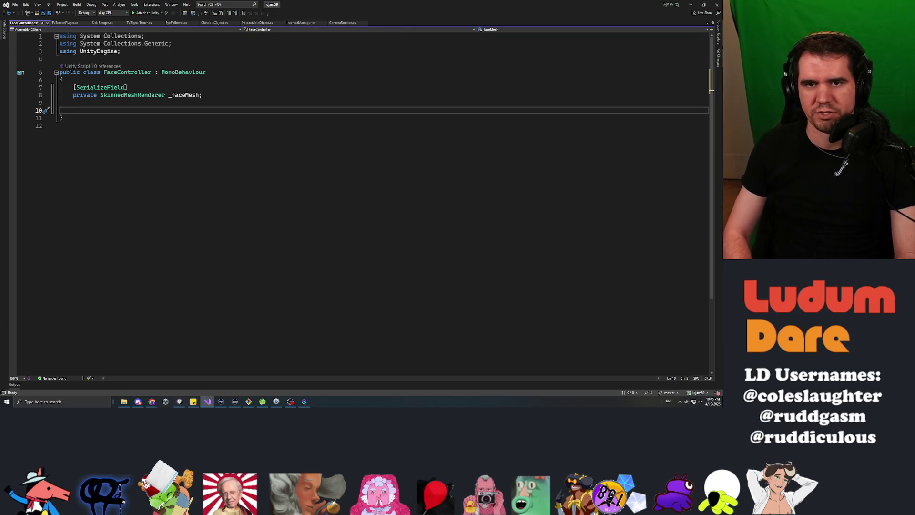
type("private vo")
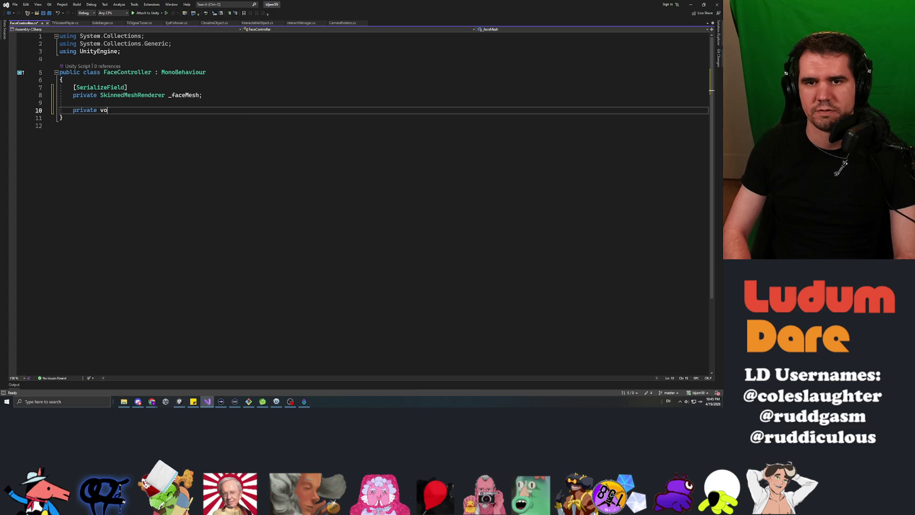
type("id Update")
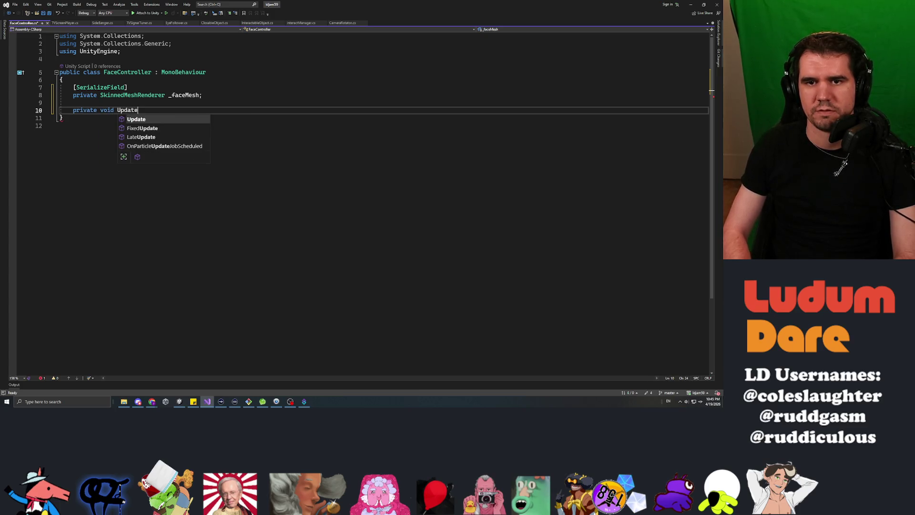
key("Tab")
key("BackSpace")
left_click(100, 116)
key("Right")
type("Fixed")
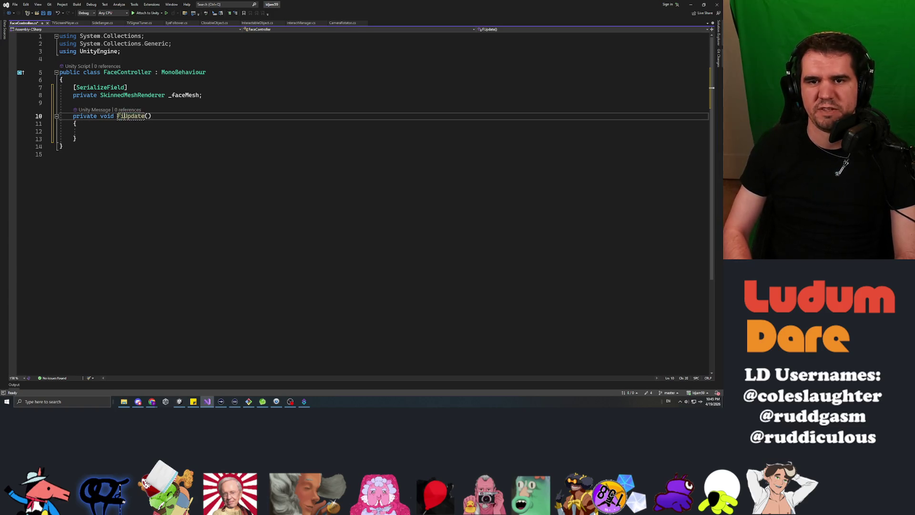
key("ctrl+s")
Step: Add an empty private void UpdateScreenState() method after FixedUpdate
left_click(73, 131)
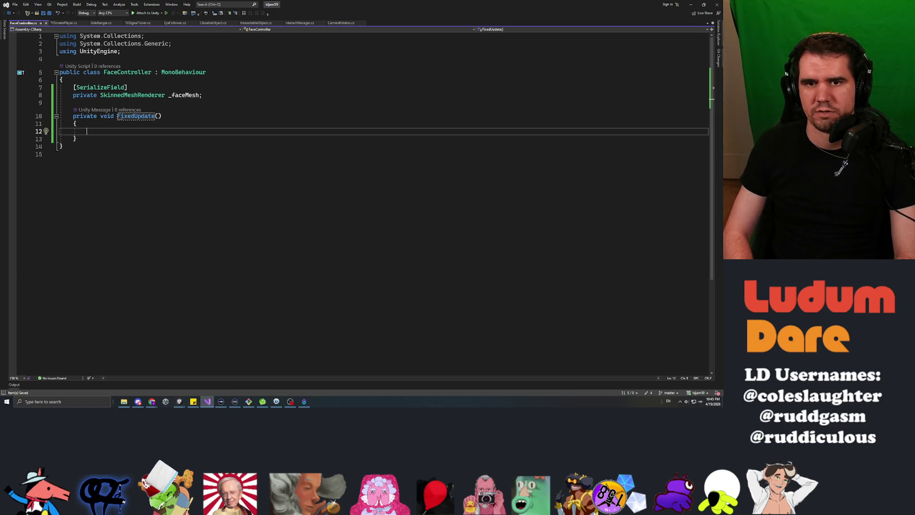
left_click(76, 138)
key("Return")
key("Return")
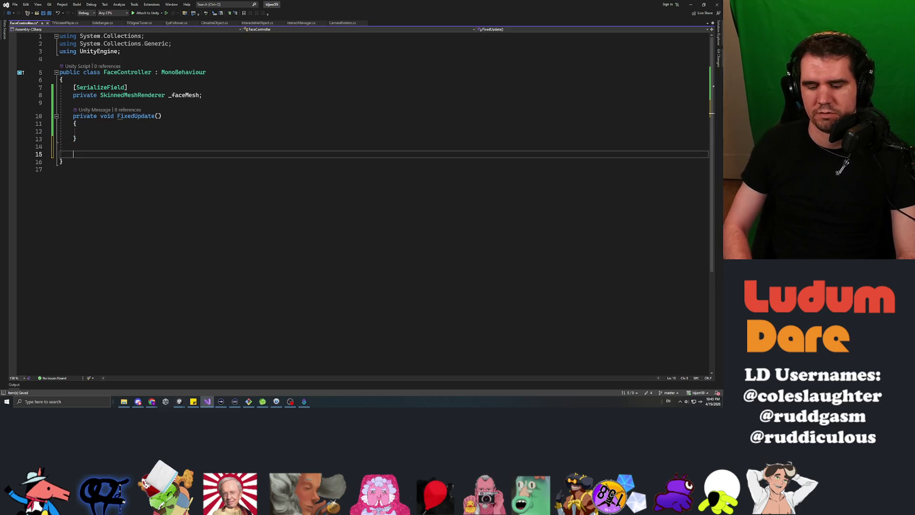
type("private ")
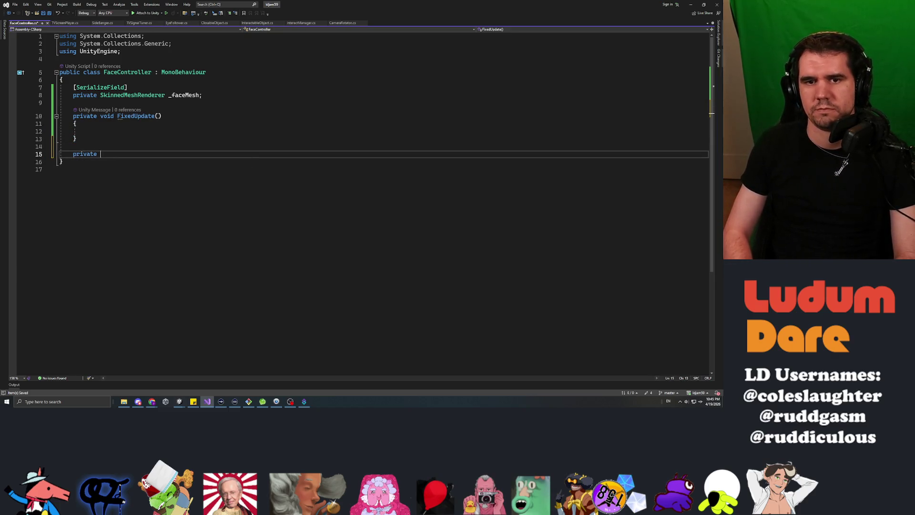
type("void UpdateScren")
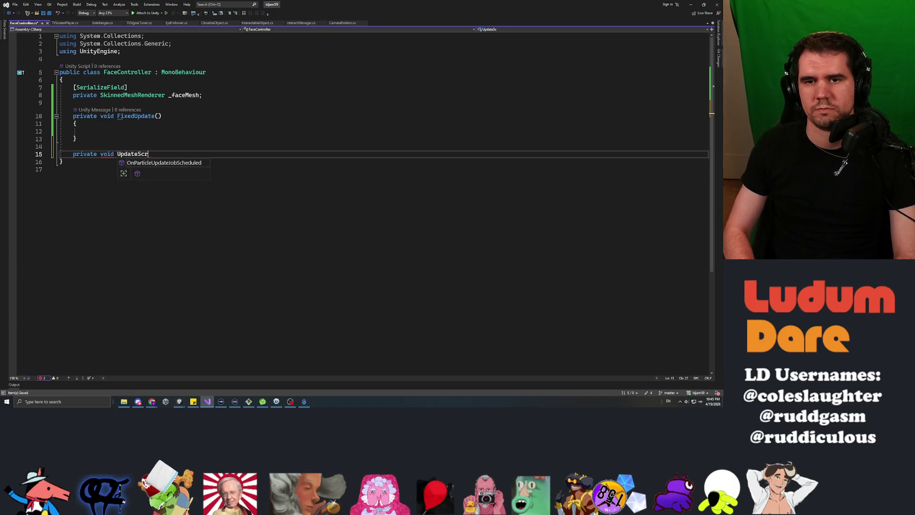
key("BackSpace")
type("enState()")
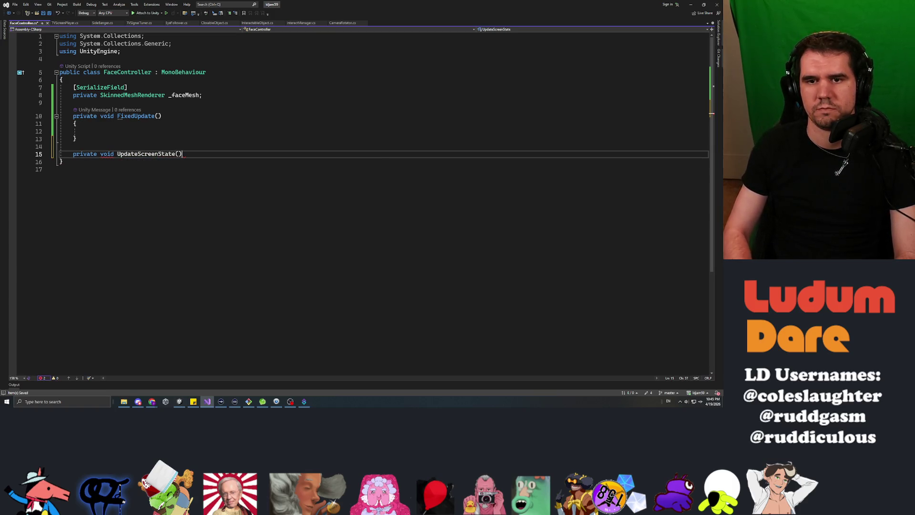
key("Return")
type("{")
key("Return")
Step: Begin a new public member declaration on a blank line under the _faceMesh field
left_click(73, 102)
key("Return")
key("Return")
key("Up")
type("public")
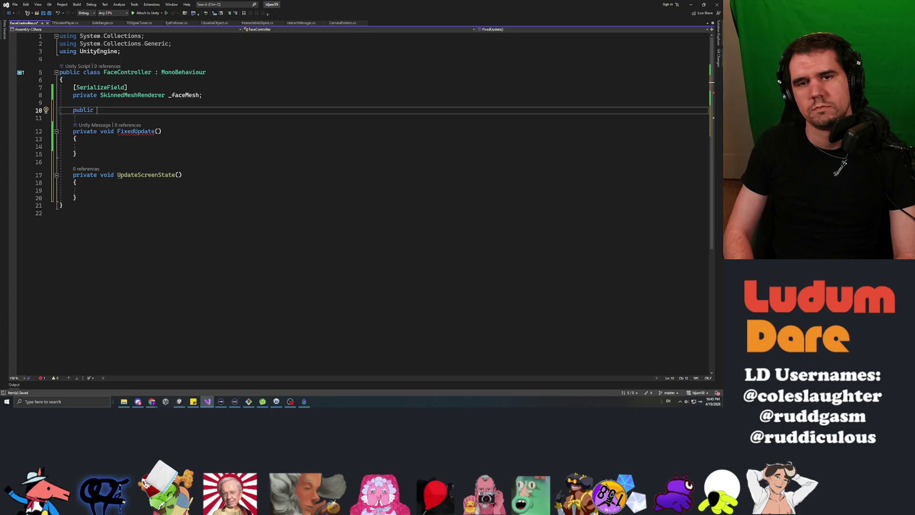
Step: Declare public static FaceController instance above the serialized field
key("Up")
key("Up")
key("Up")
key("Home")
key("Return")
key("Return")
key("Up")
key("Up")
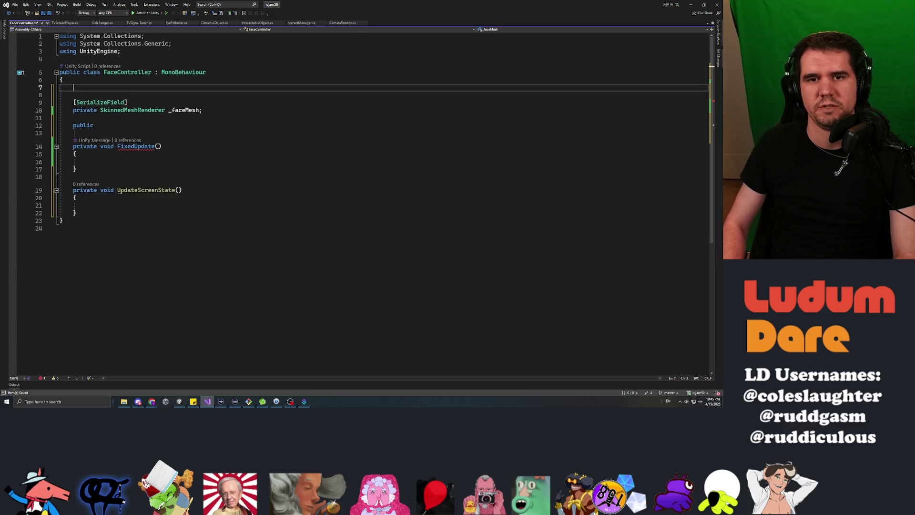
type("public static FaceContro")
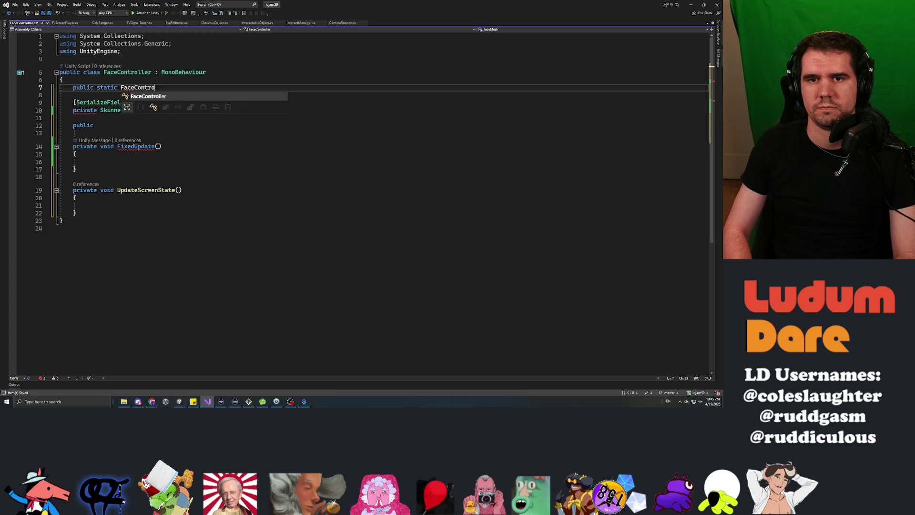
type("ller instance;")
key("Down")
key("Down")
key("Down")
key("Down")
key("Down")
Step: Add an Awake method that sets instance = this when instance is null
key("ctrl+shift+Left")
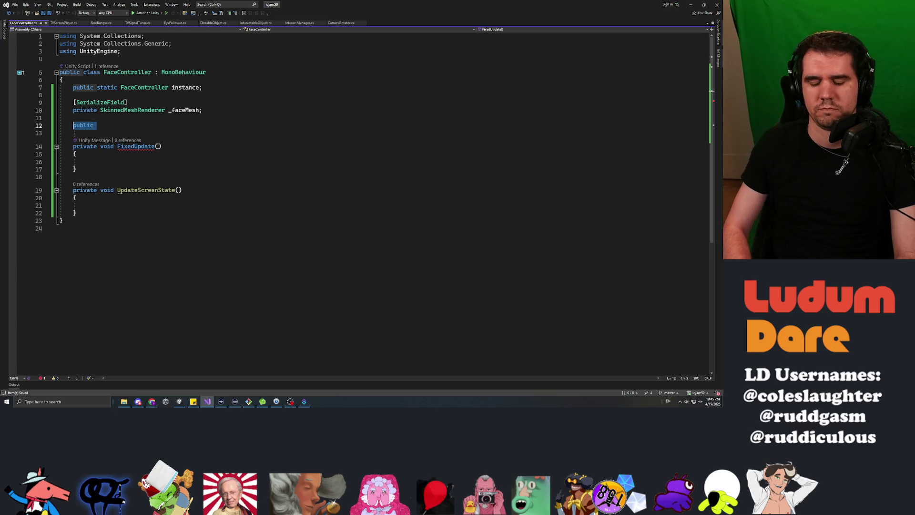
type("private void A")
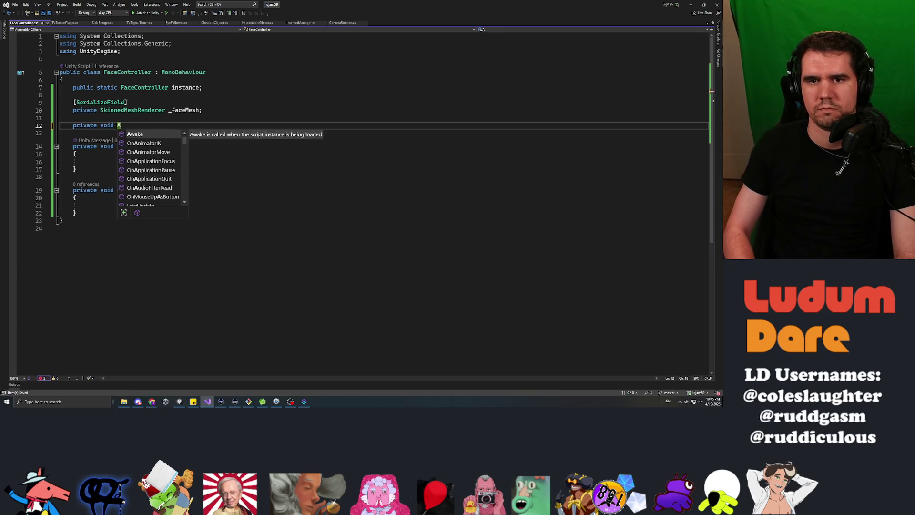
key("Tab")
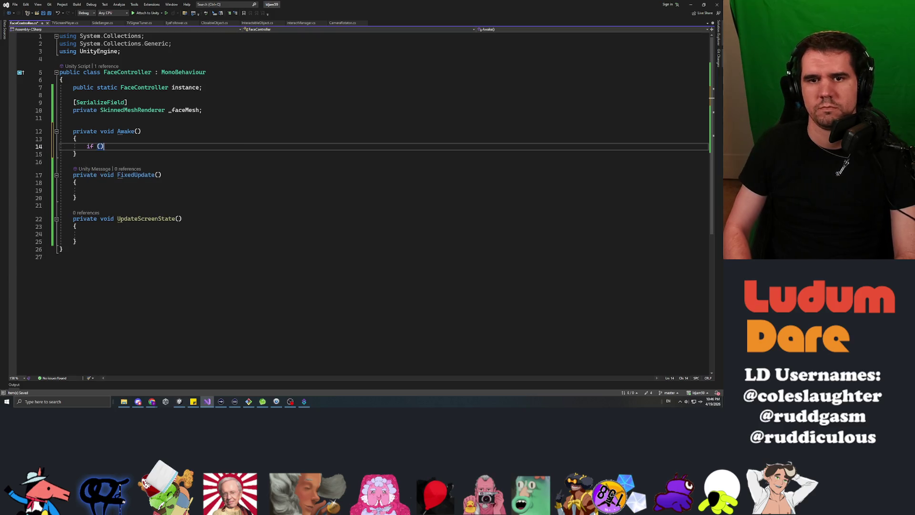
type("instance == null")
key("End")
key("Return")
type("{")
key("Return")
type("instance = this;")
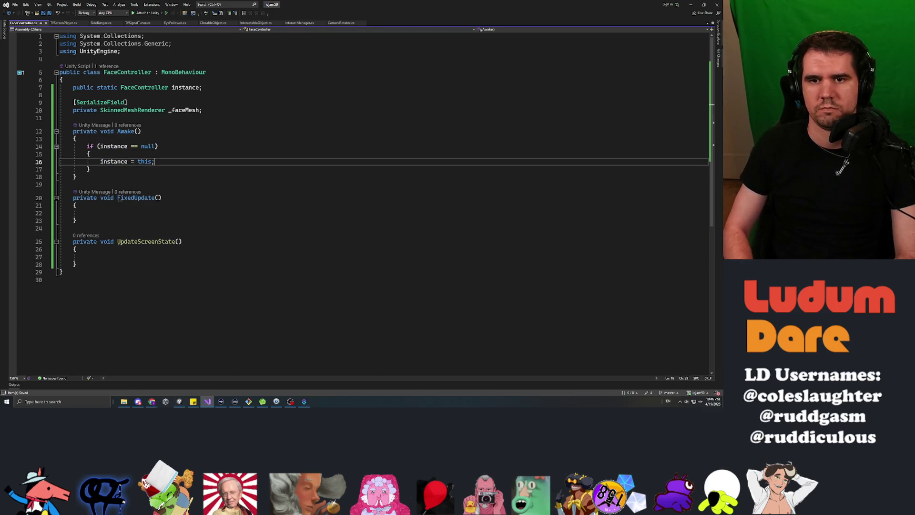
Step: Add a public float masterVolume field initialised to 1.0f and save
key("Up")
key("Up")
key("Up")
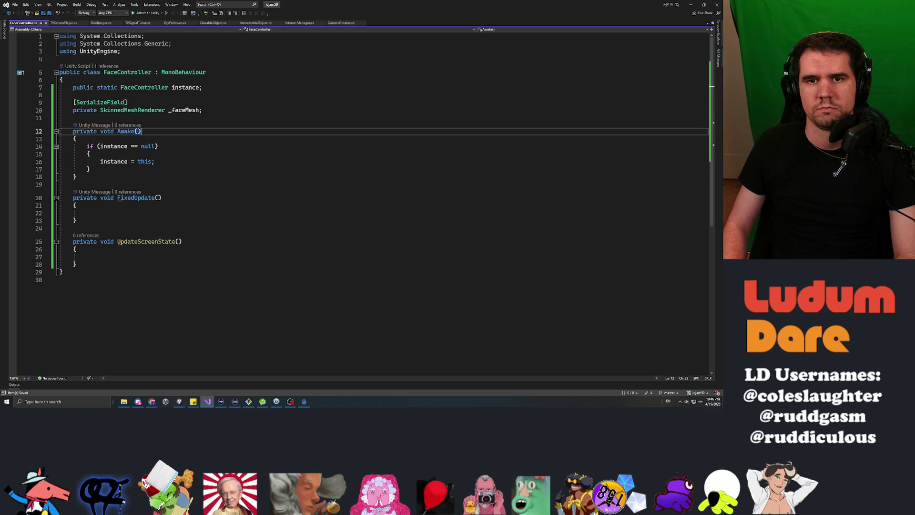
key("Return")
key("Return")
key("Up")
type("public")
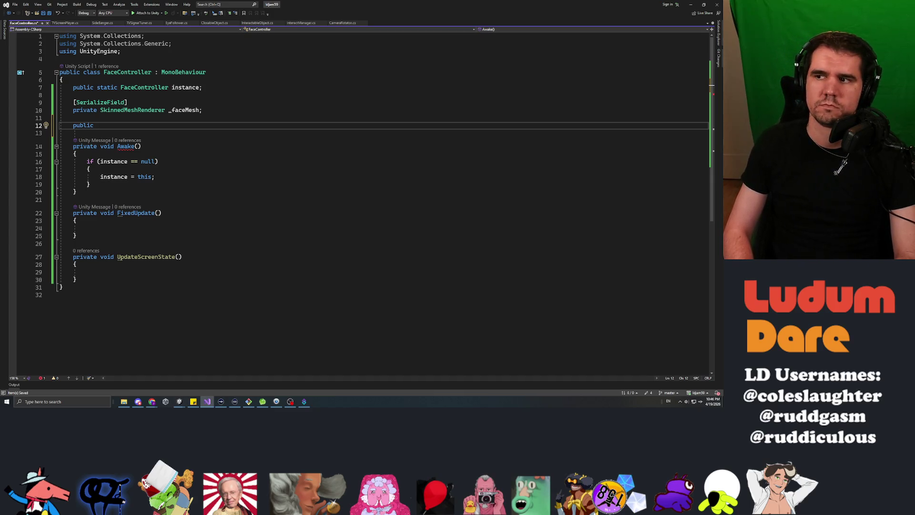
type("float tvVl")
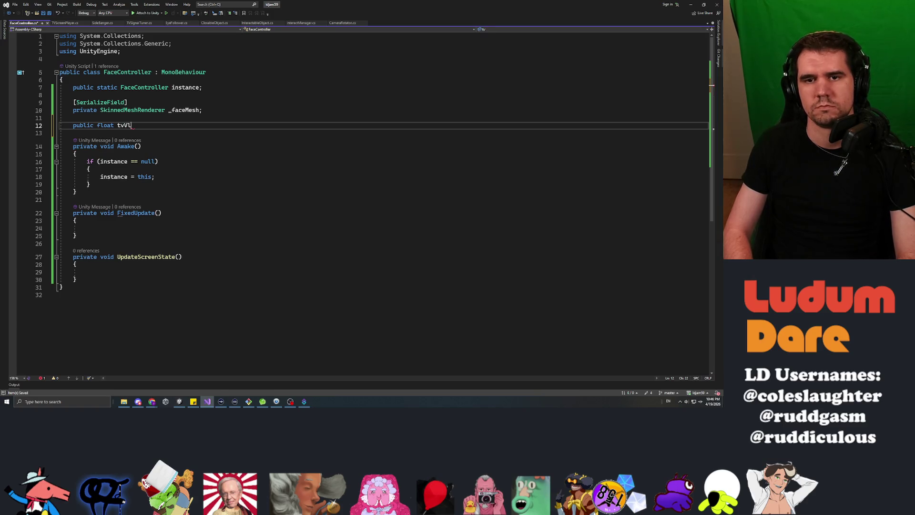
key("BackSpace")
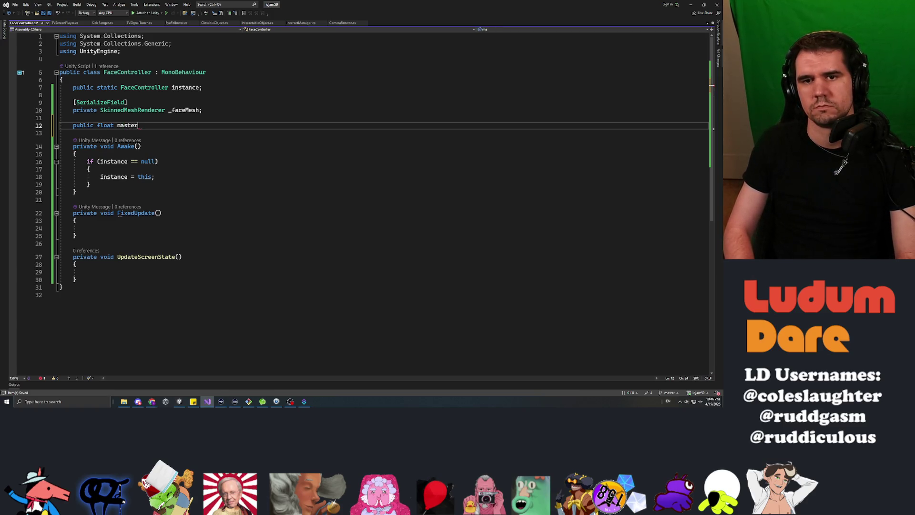
key("ctrl+s")
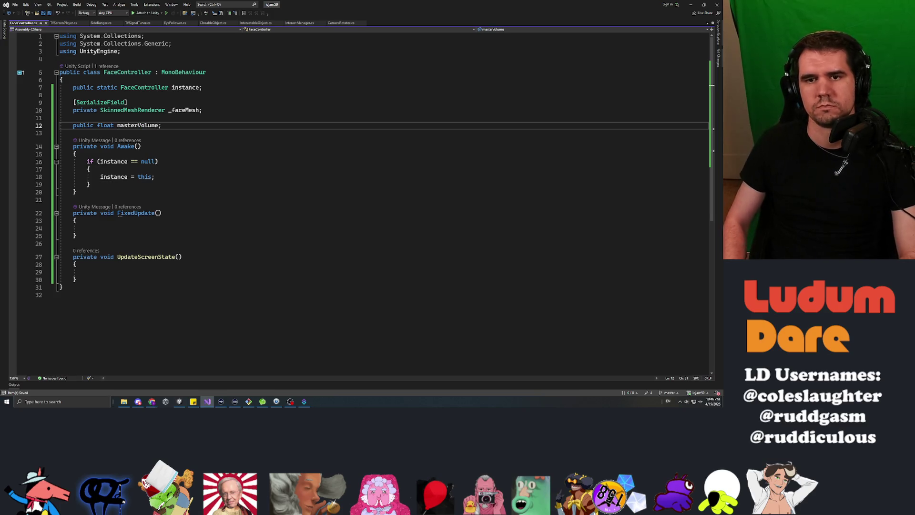
type("= 1.0f")
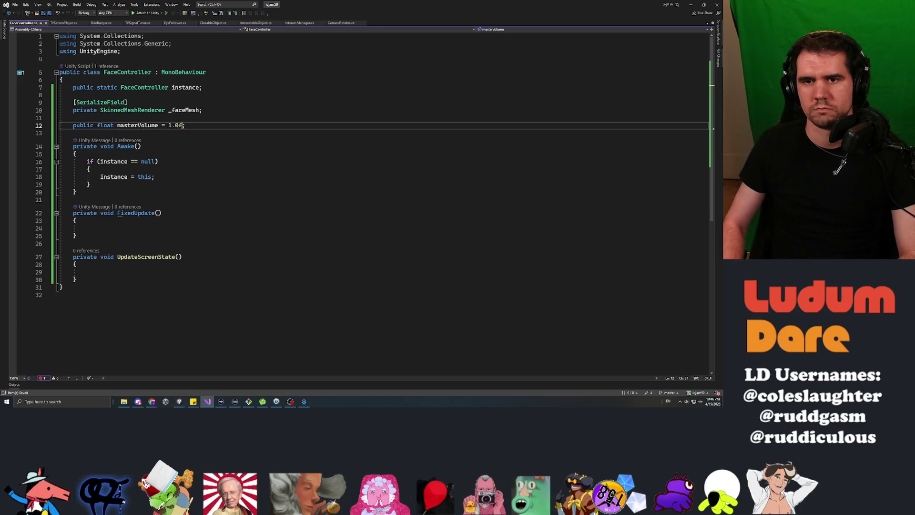
Step: Add a private void UpdateMasterVolume() method after UpdateScreenState
key("Down")
key("Down")
key("Down")
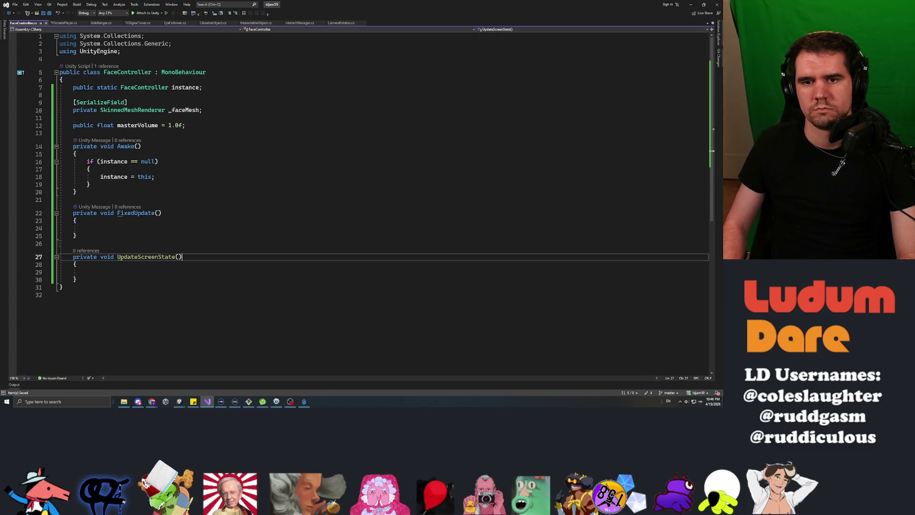
key("Return")
key("Return")
type("pri")
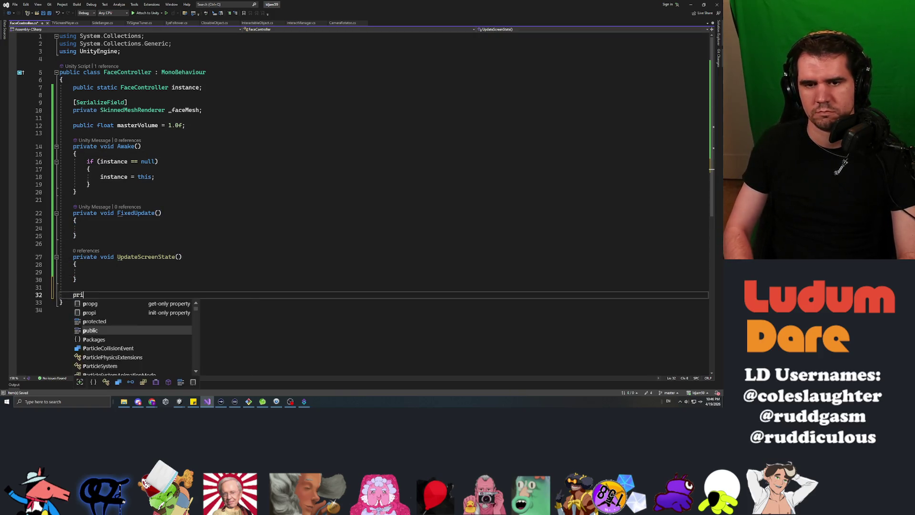
type("vate void UpdateMast")
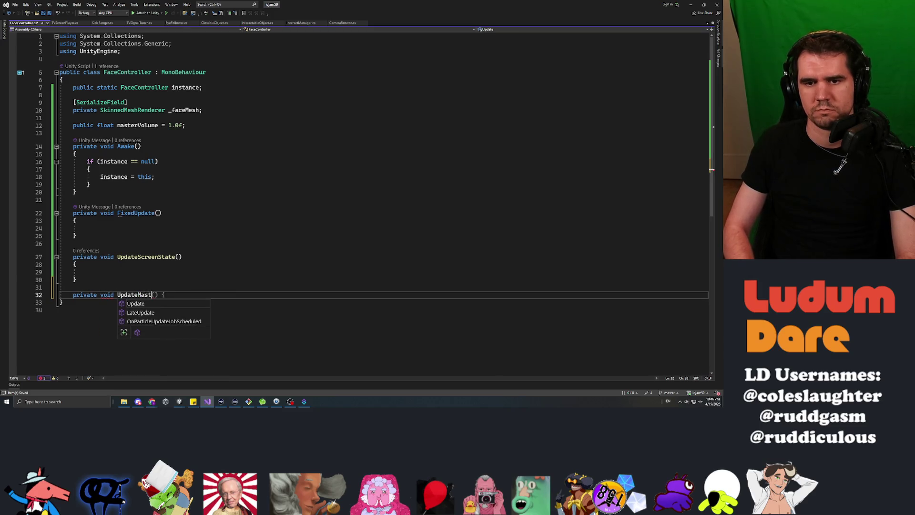
type("erVolume")
key("End")
key("Return")
key("Return")
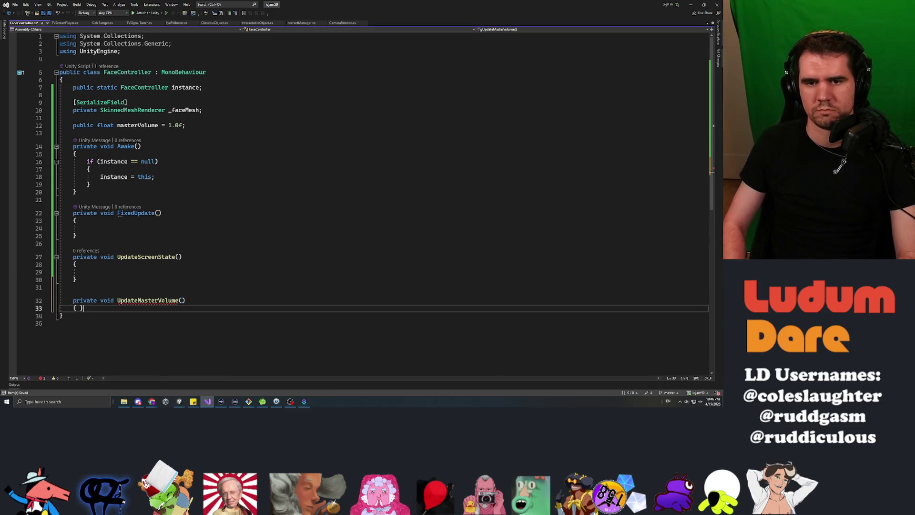
Step: Call this.UpdateScreenState() and this.UpdateMasterVolume() from FixedUpdate
type("}")
key("Up")
key("Up")
key("Up")
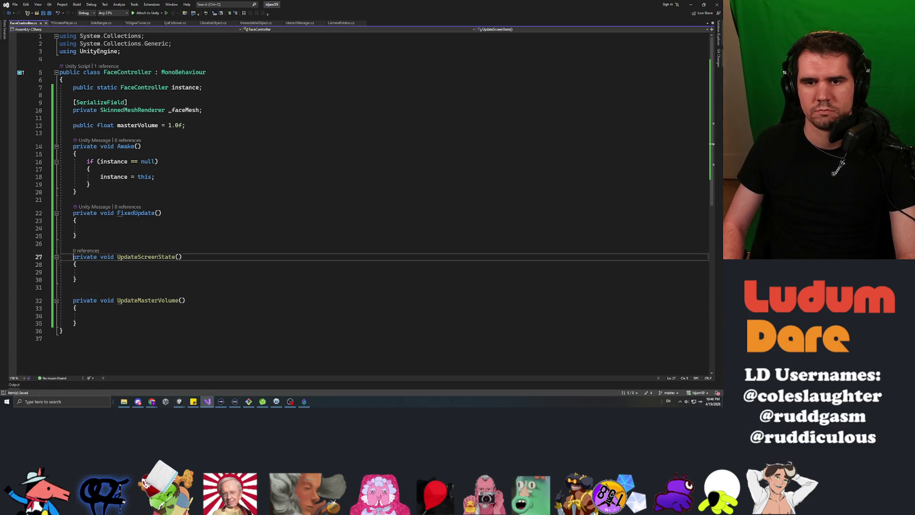
type("this.UpdateScreenState()")
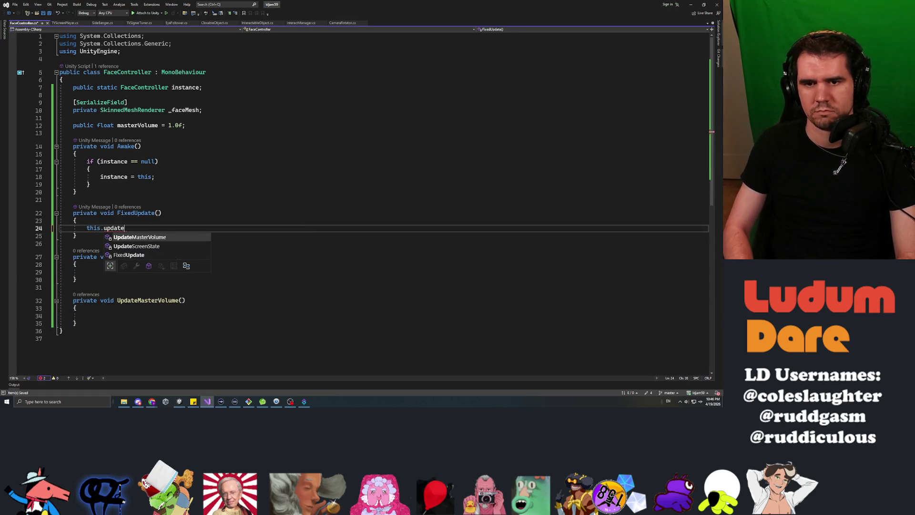
type(";")
key("Return")
type("this")
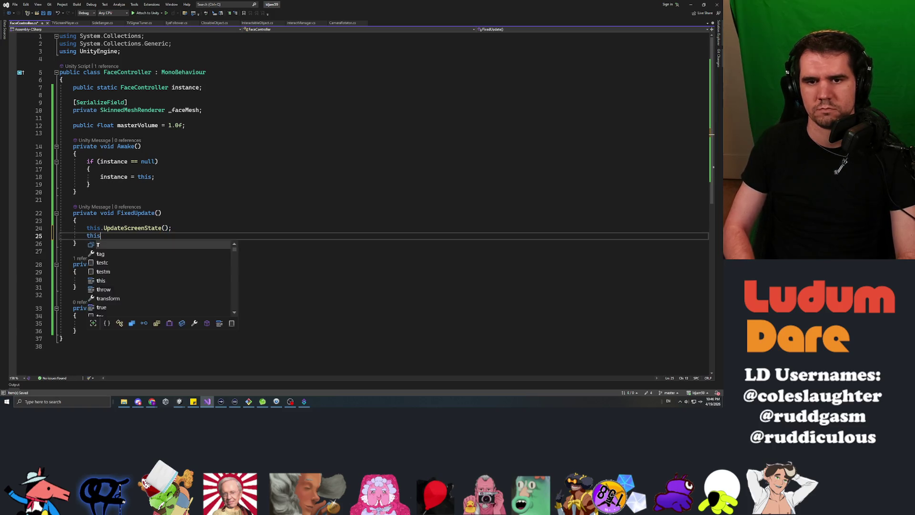
type(".UpdateM")
key("Tab")
type("();")
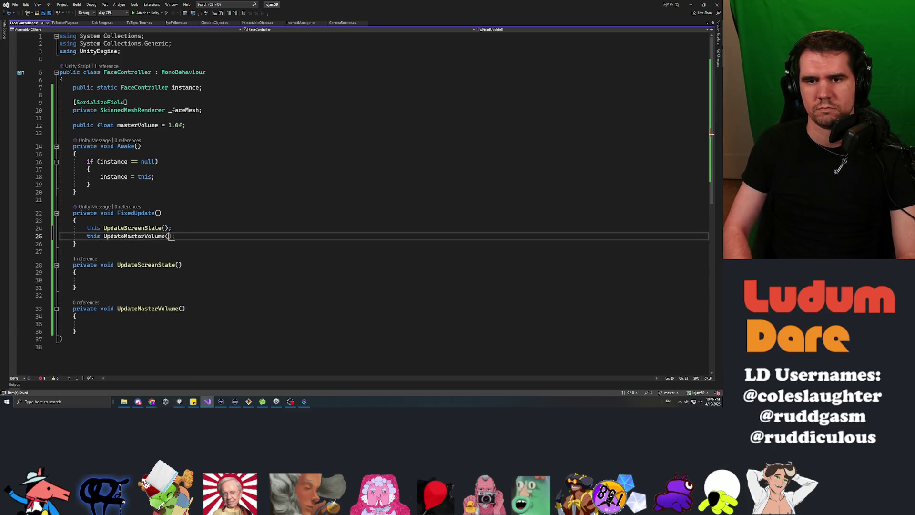
Step: In UpdateScreenState, start an if comparing this._faceMesh.GetBlendShapeWeight(0) with 100.0f
key("Down")
key("Down")
key("Down")
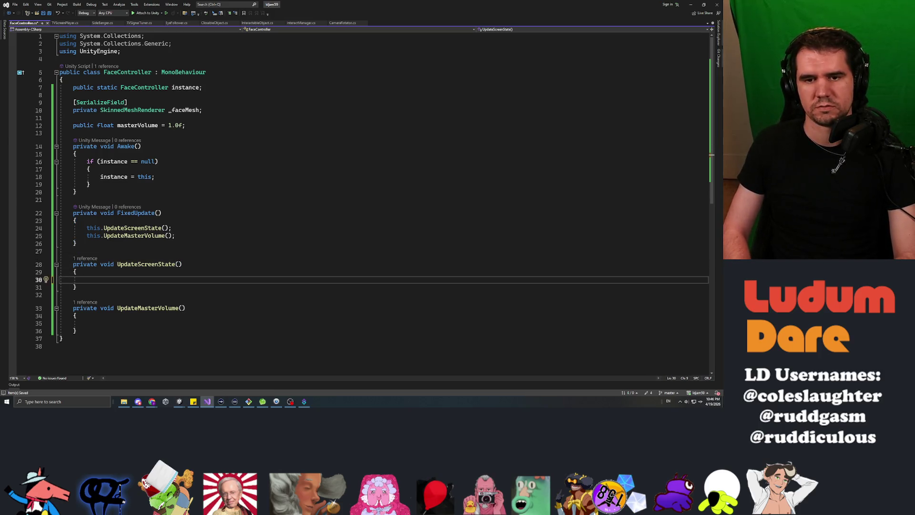
type("this._facemes)")
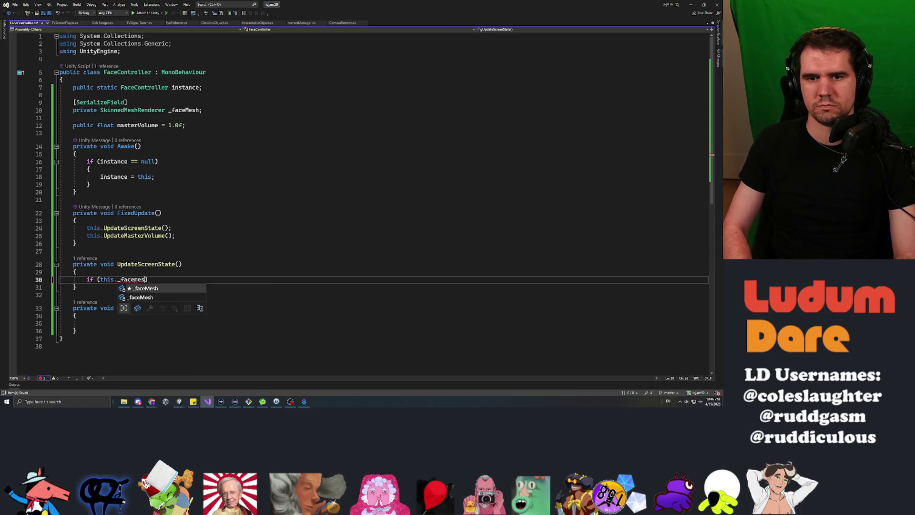
key("Tab")
type(".")
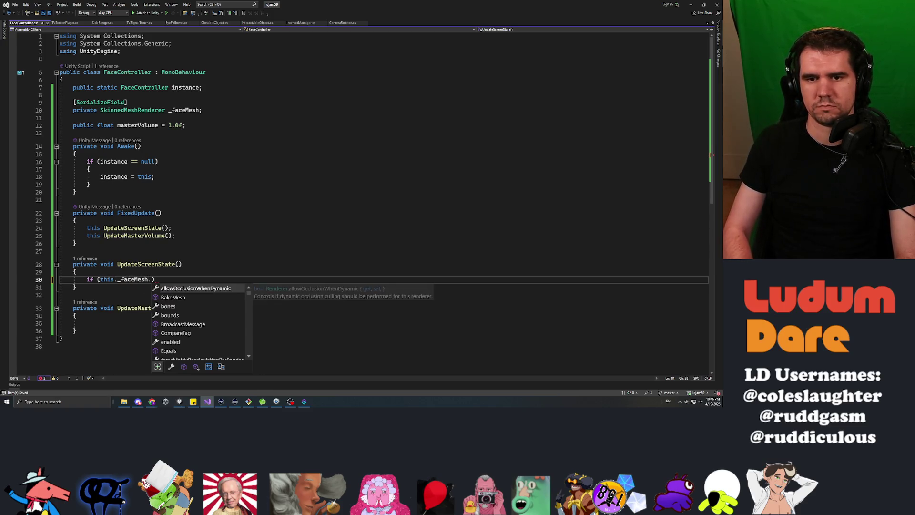
type("get")
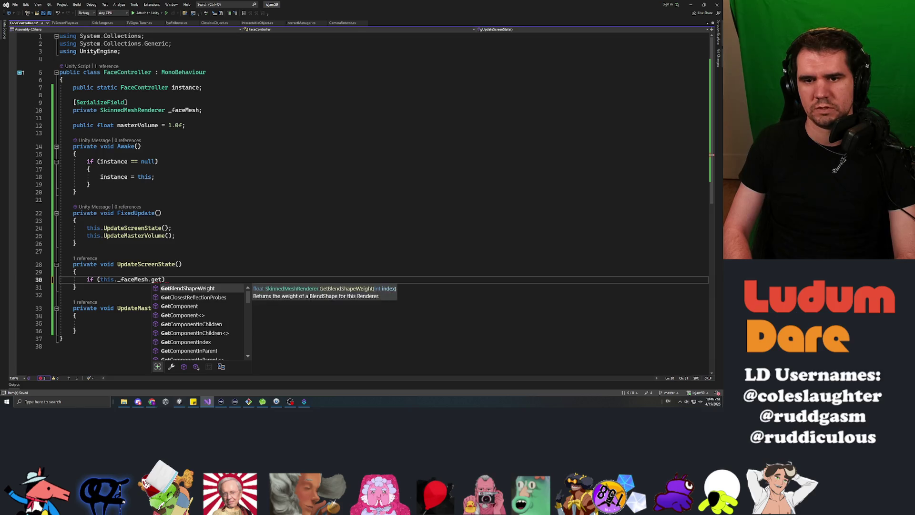
type("ble(0)")
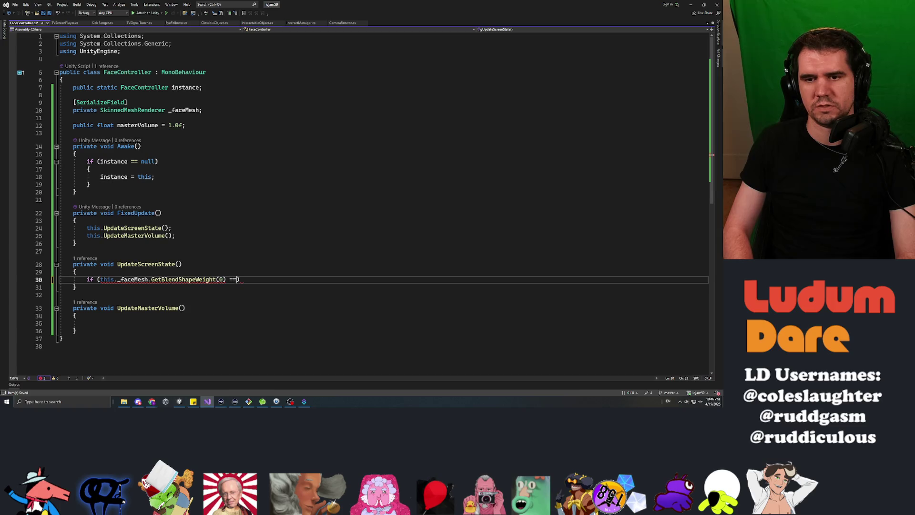
mouse_move(180, 5)
left_mouse_down()
mouse_move(26, 200)
mouse_move(71, 218)
mouse_move(33, 220)
mouse_move(251, 204)
mouse_move(252, 1)
left_mouse_up()
left_click(77, 216)
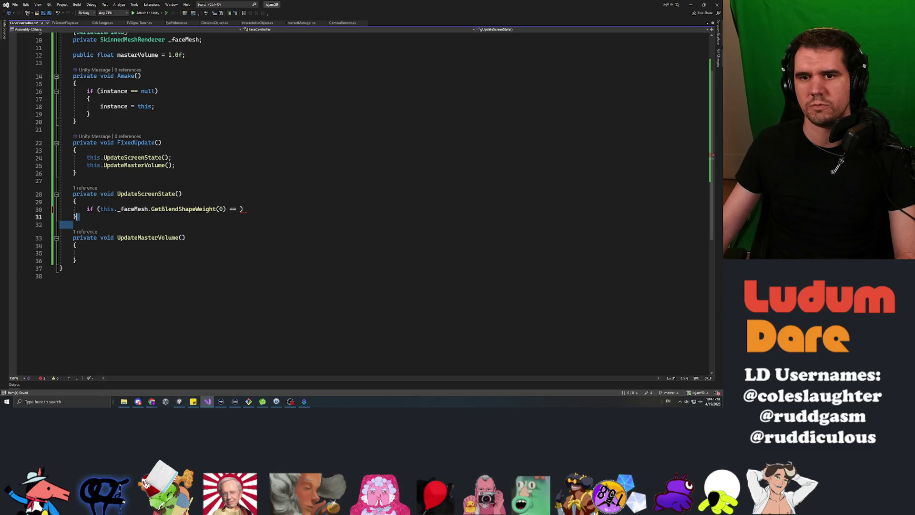
left_click(240, 209)
type("100.0f")
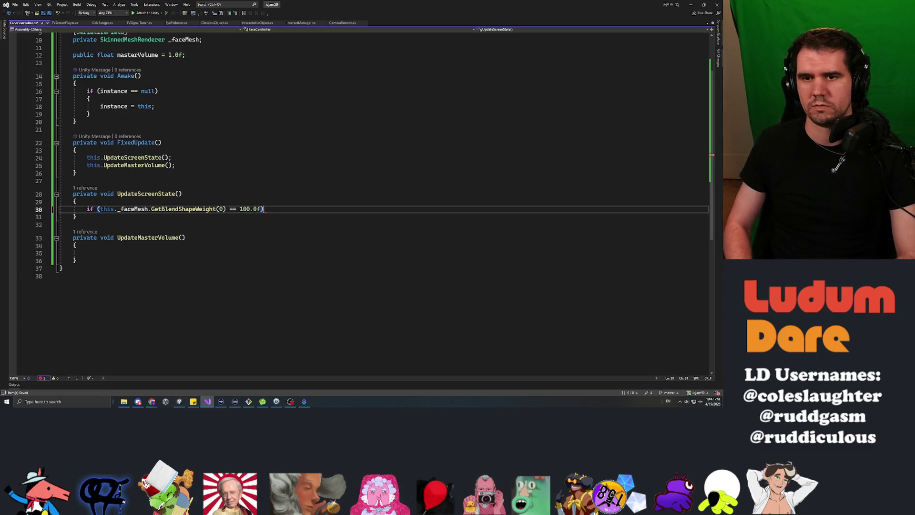
Step: Make the check GetBlendShapeWeight(0) >= 100.0f and give it an empty body
key("Left")
key("BackSpace")
type(">")
key("Return")
type("{")
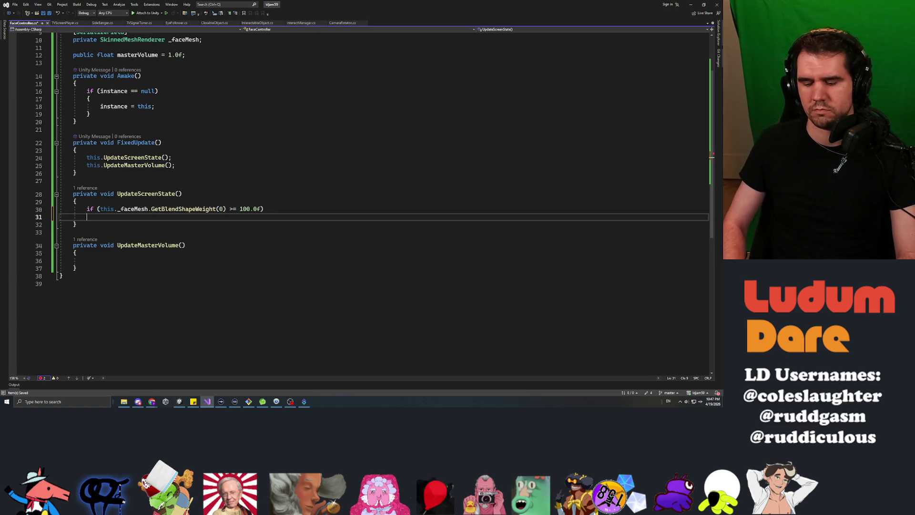
key("Return")
key("Tab")
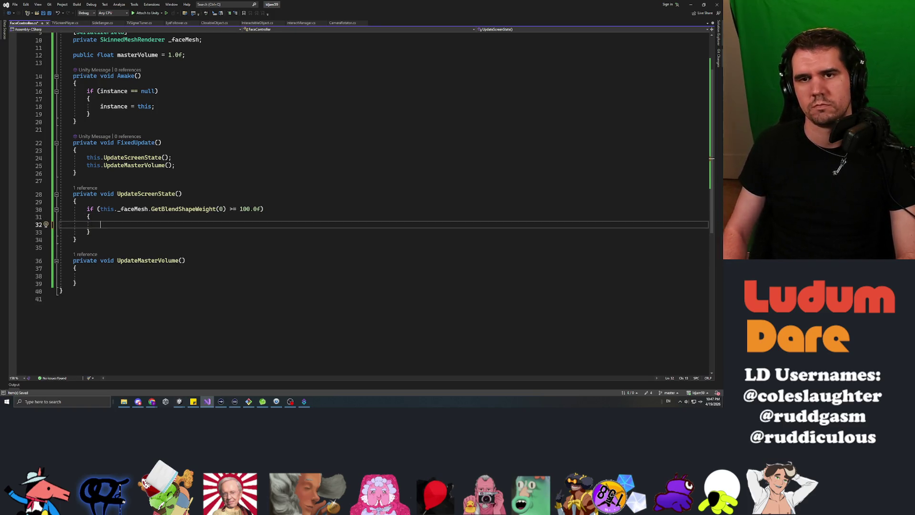
scroll(712, 159, "up", 3)
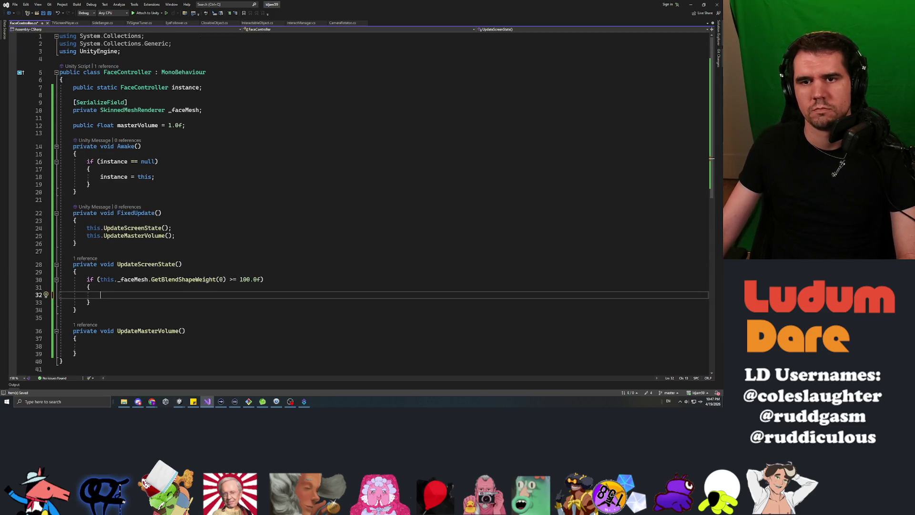
left_click(74, 132)
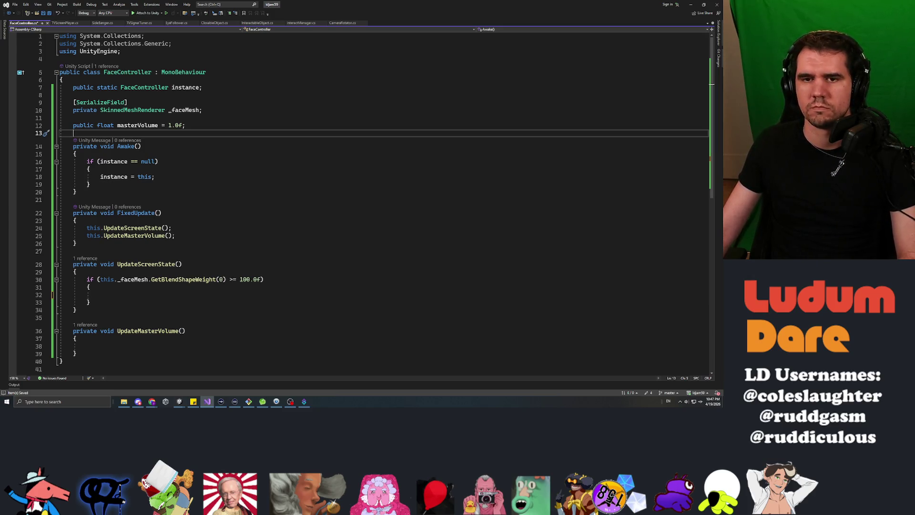
Step: Set this.masterVolume to 0.0f inside UpdateScreenState's blend-shape check and save
key("ctrl+minus")
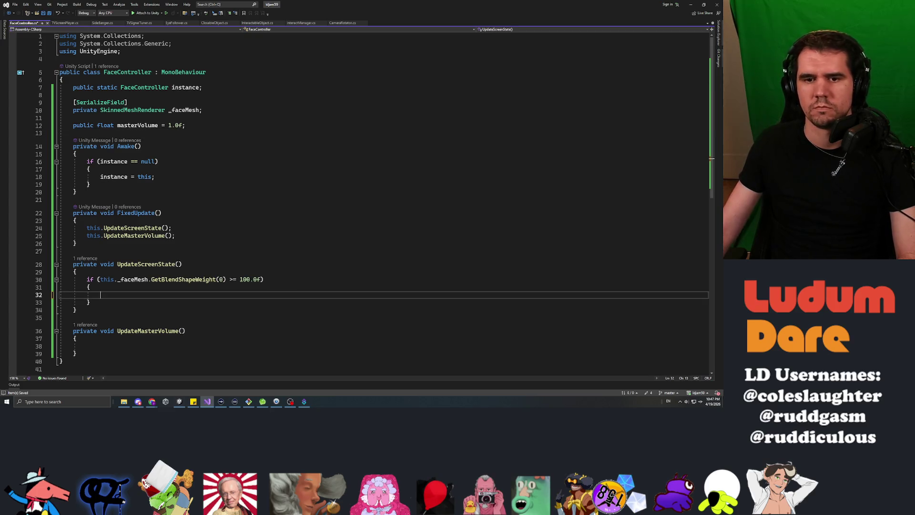
type("this.masterVolume")
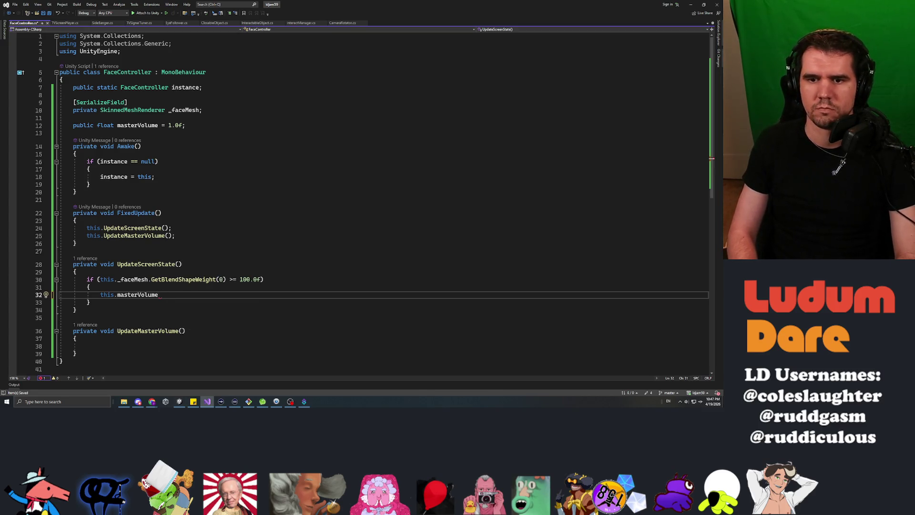
scroll(362, 200, "down", 4)
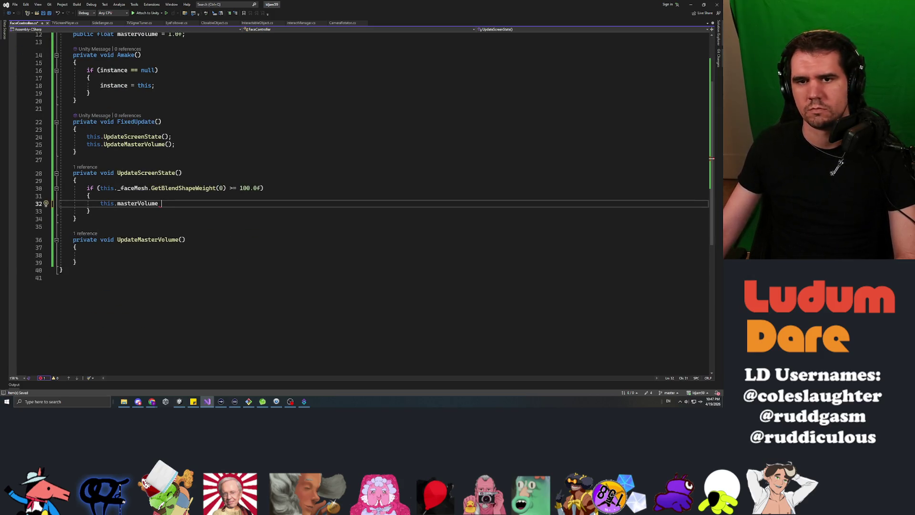
left_click(76, 255)
left_click(73, 247)
key("Up")
key("Up")
key("Up")
key("End")
type("=")
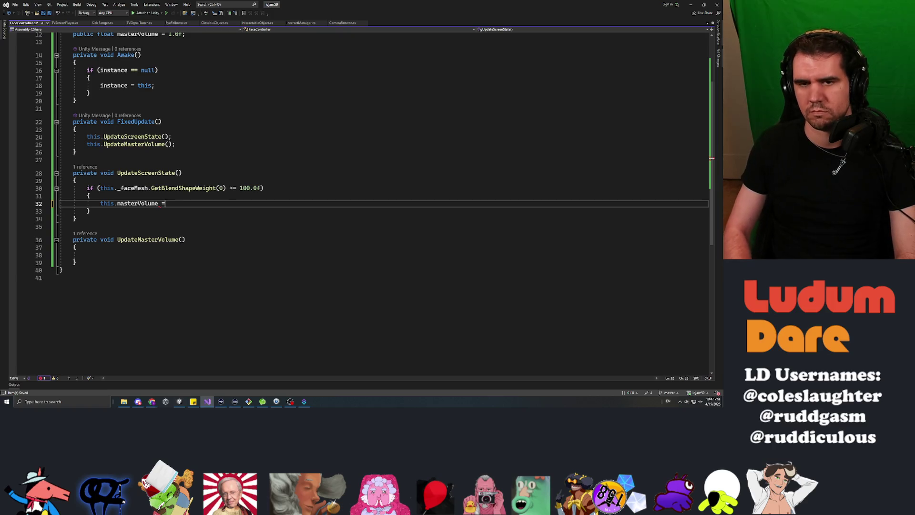
type(";")
key("ctrl+s")
Step: Copy the blend-shape if block into UpdateMasterVolume and add return; after the assignment
mouse_move(90, 211)
left_mouse_down()
mouse_move(66, 199)
mouse_move(87, 188)
left_mouse_up()
key("ctrl+c")
key("Down")
key("Down")
key("Down")
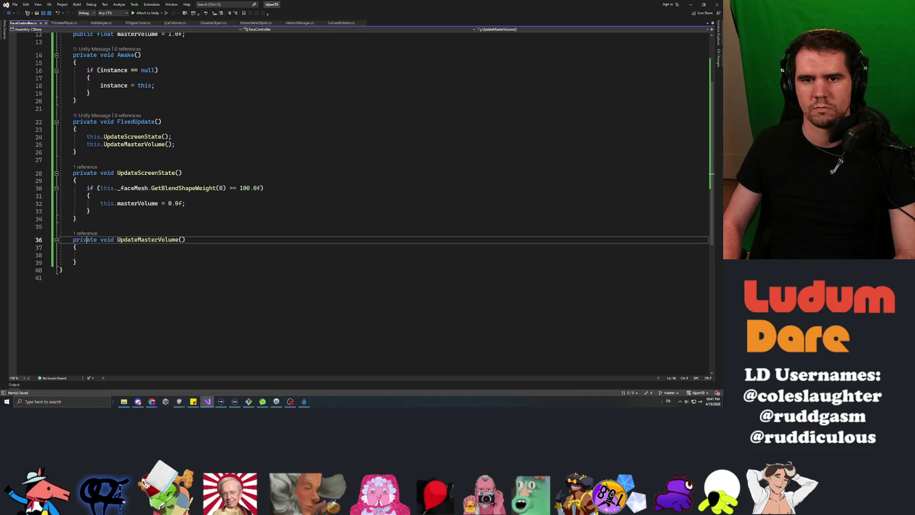
key("ctrl+v")
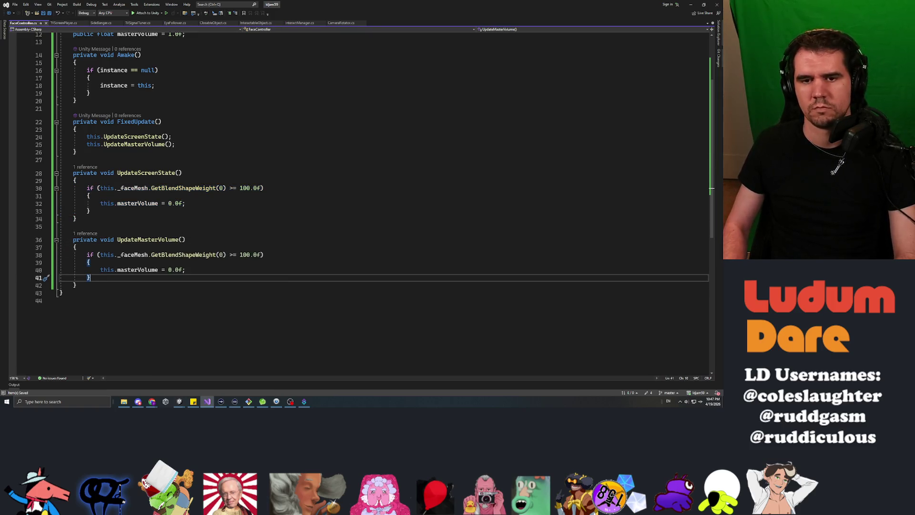
key("Return")
type("else")
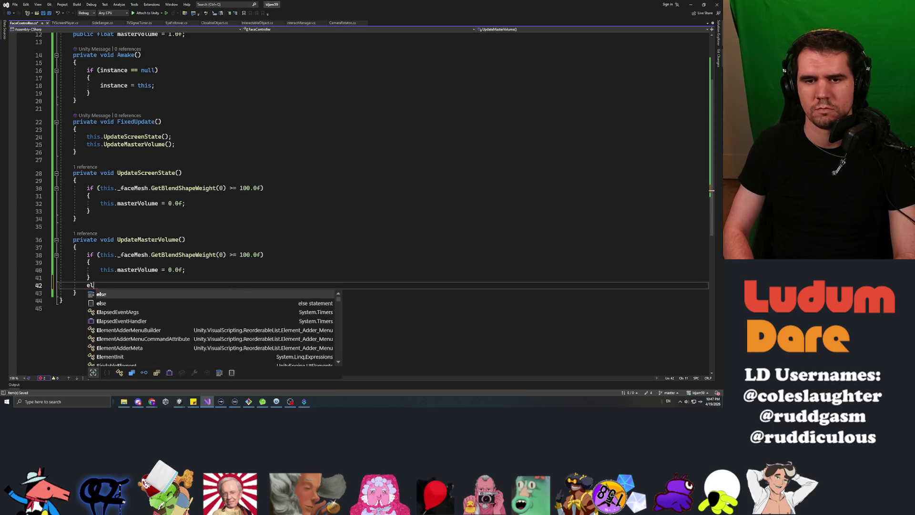
key("ctrl+z")
key("ctrl+z")
key("Up")
key("End")
key("Return")
type("return;")
key("Up")
key("Up")
key("Up")
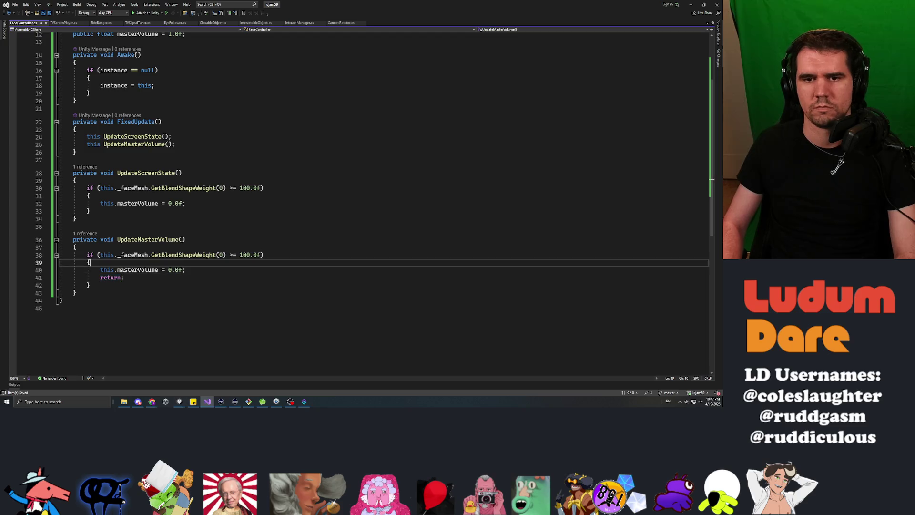
Step: Add a blank line after UpdateScreenState's assignment, then switch to Unity to recompile
key("Up")
key("End")
key("Return")
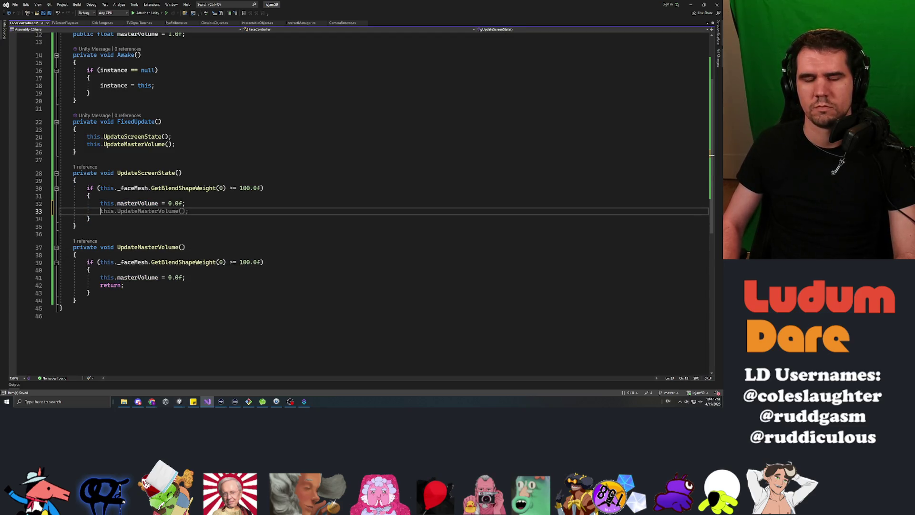
scroll(711, 155, "up", 2)
left_click(73, 80)
key("Up")
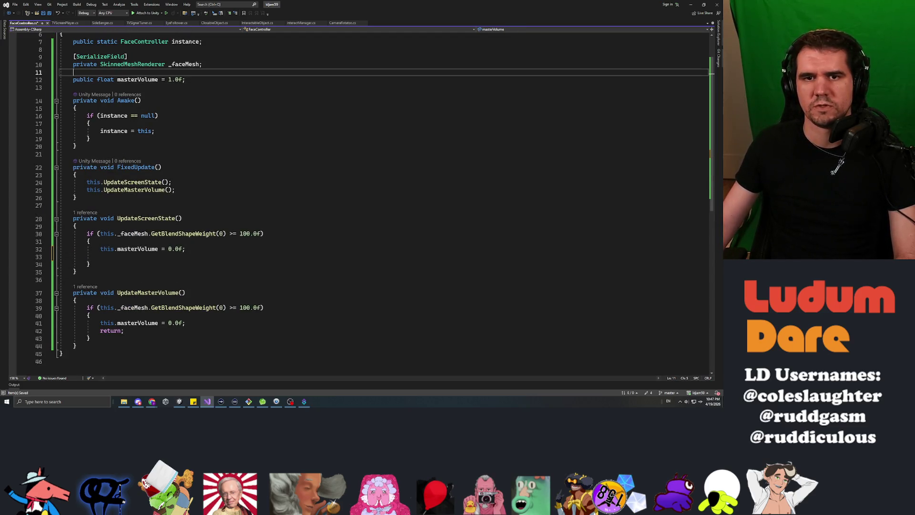
key("alt+Tab")
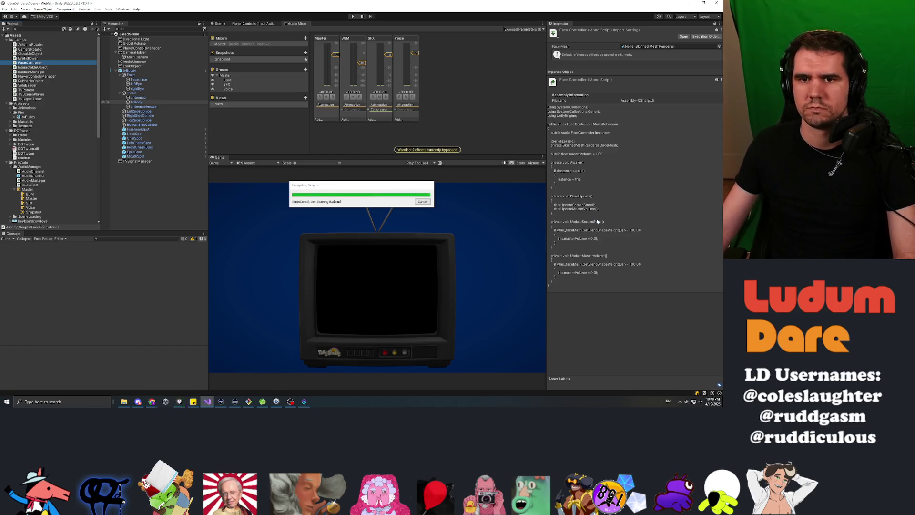
Step: Select tvBody and expand its Screen material in the Inspector, then return to Visual Studio
left_click(142, 102)
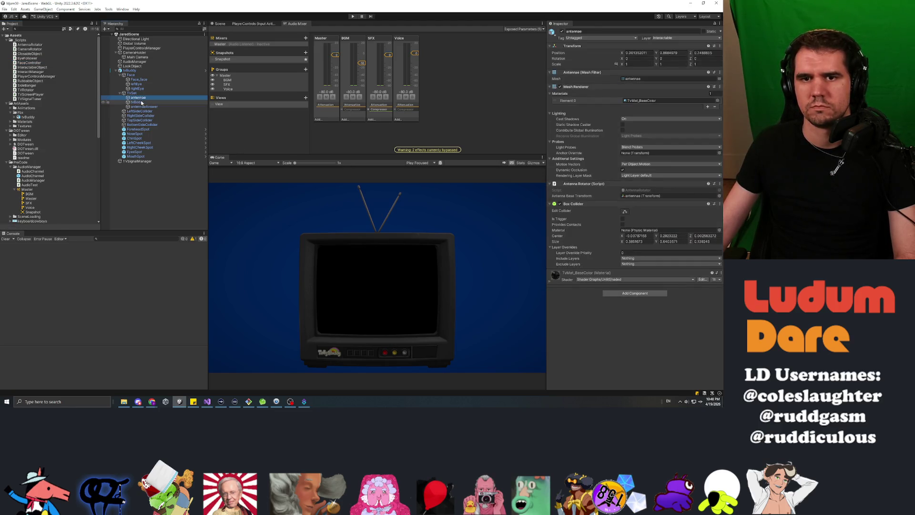
scroll(637, 250, "down", 10)
scroll(636, 250, "down", 10)
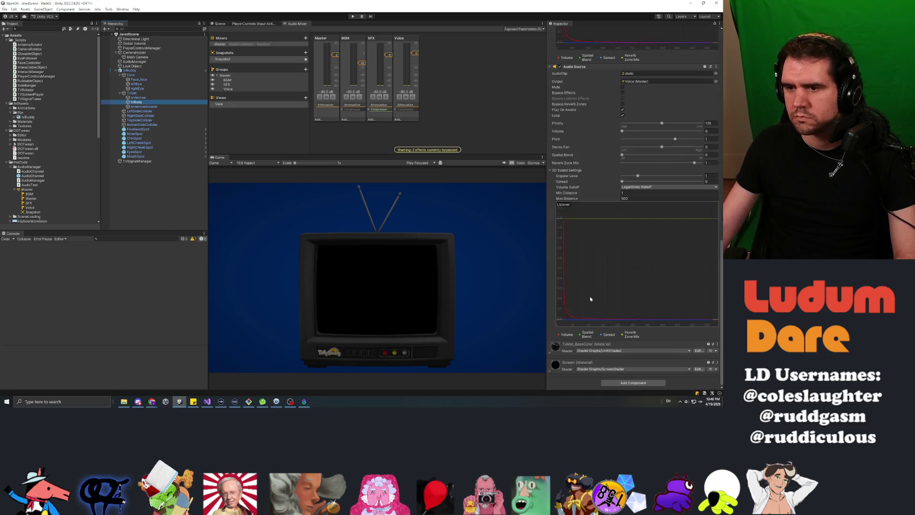
left_click(549, 367)
scroll(561, 333, "down", 5)
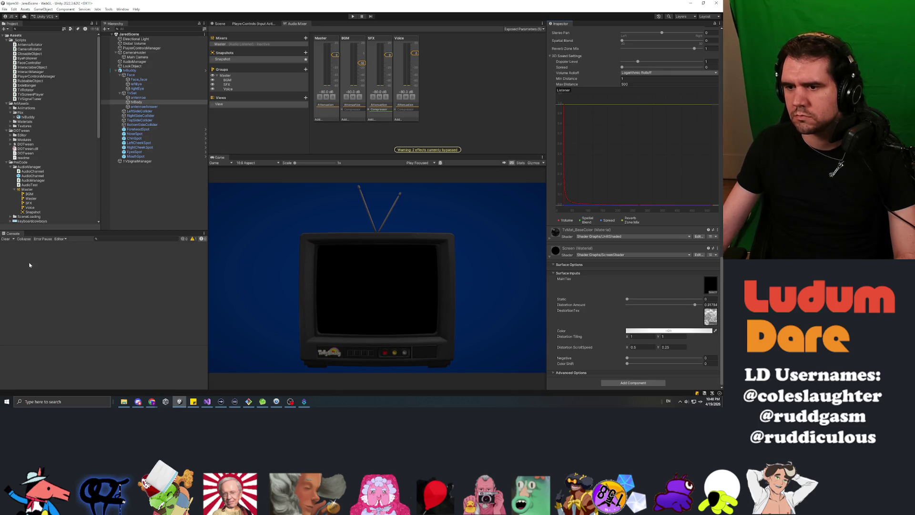
key("alt+Tab")
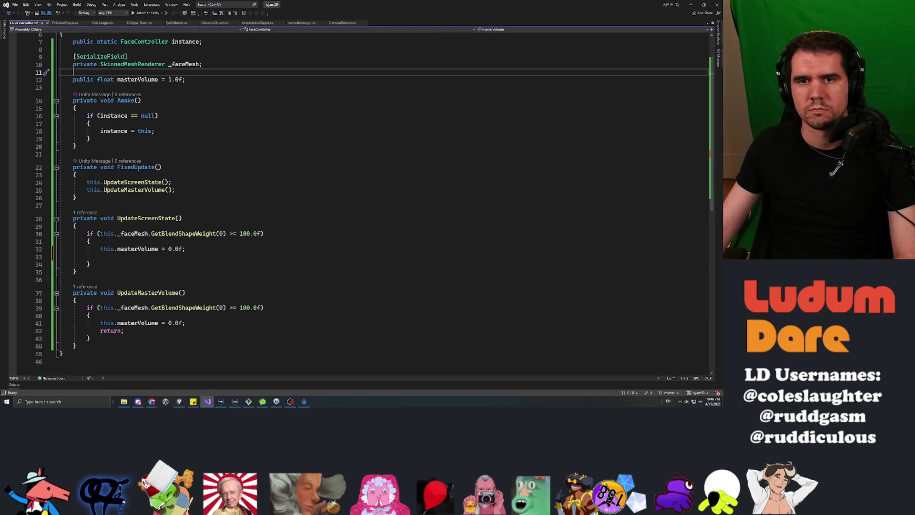
Step: Add '[SerializeField] private Material _screenMaterial;' below the _faceMesh field and save
left_click(101, 249)
key("Up")
key("Up")
key("Up")
key("End")
key("Return")
type("[]")
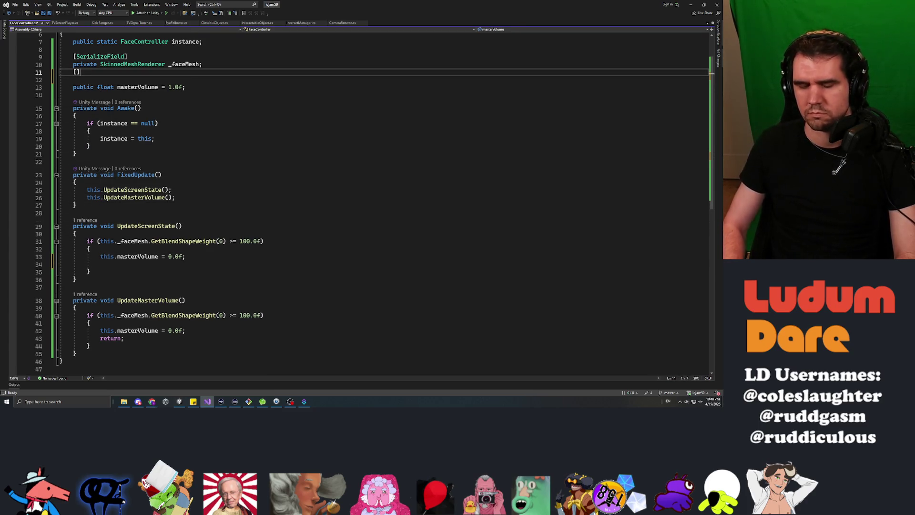
type("Seri")
key("Tab")
key("End")
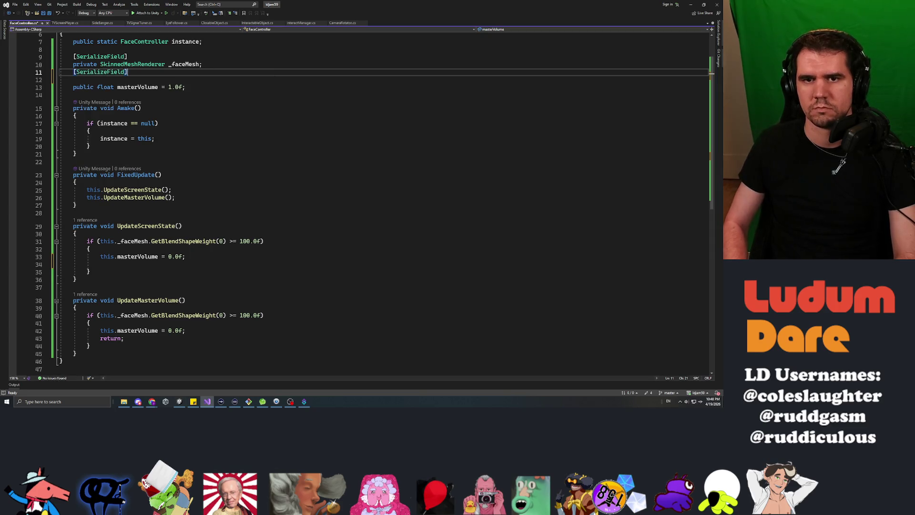
key("Return")
type("private Material _screenMaterial")
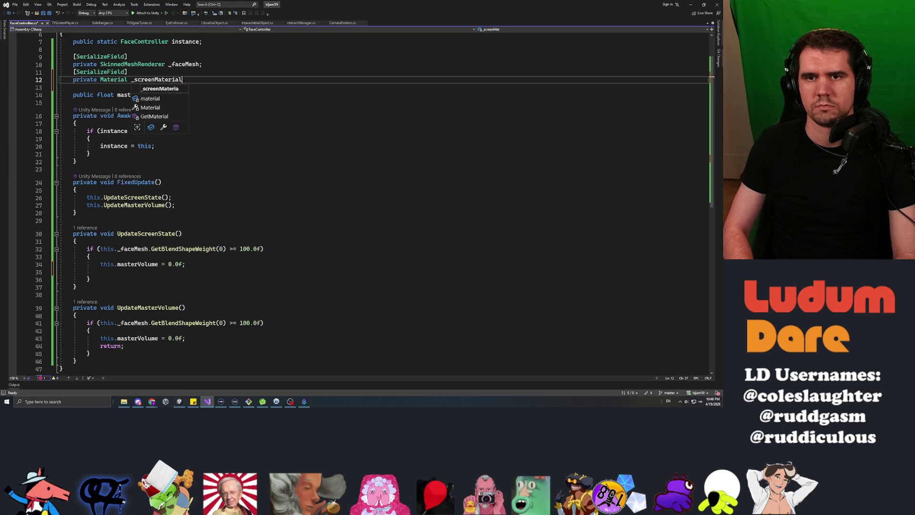
type(";")
key("ctrl+s")
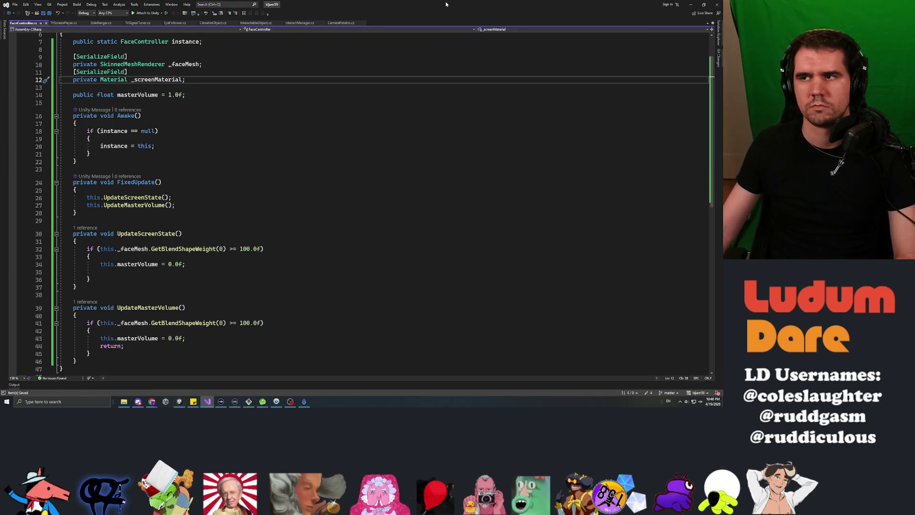
Step: Restore and re-maximize the Visual Studio window, returning to the empty line in UpdateScreenState's if block
mouse_move(448, 5)
left_mouse_down()
mouse_move(330, 54)
mouse_move(347, 84)
left_mouse_up()
double_click(348, 84)
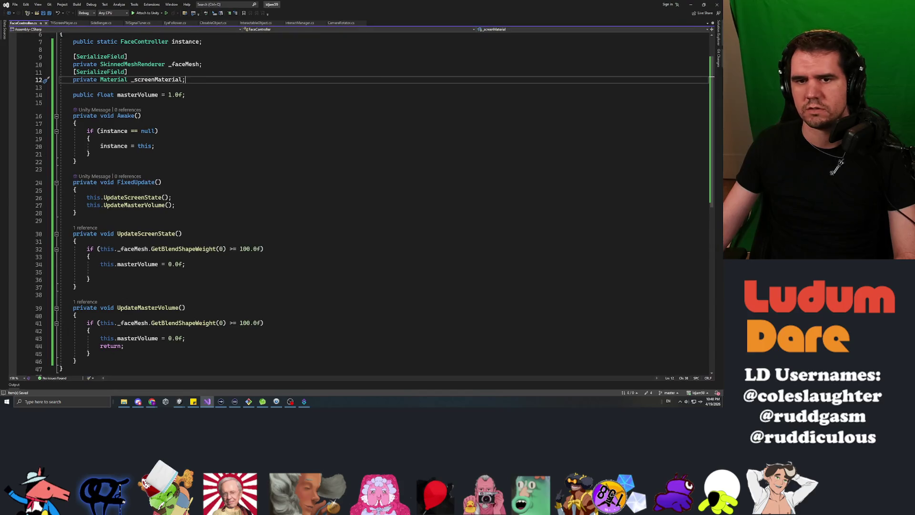
left_click(100, 272)
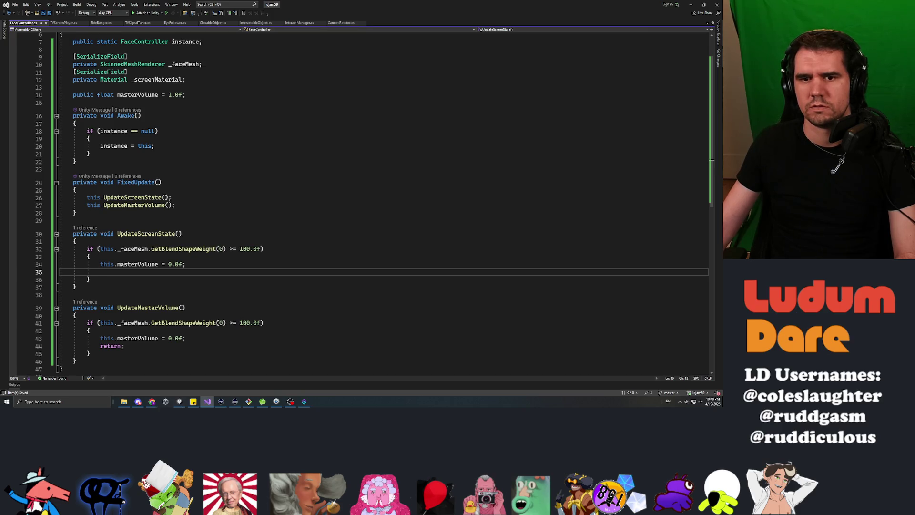
mouse_move(381, 12)
left_mouse_down()
mouse_move(196, 157)
mouse_move(435, 3)
left_mouse_up()
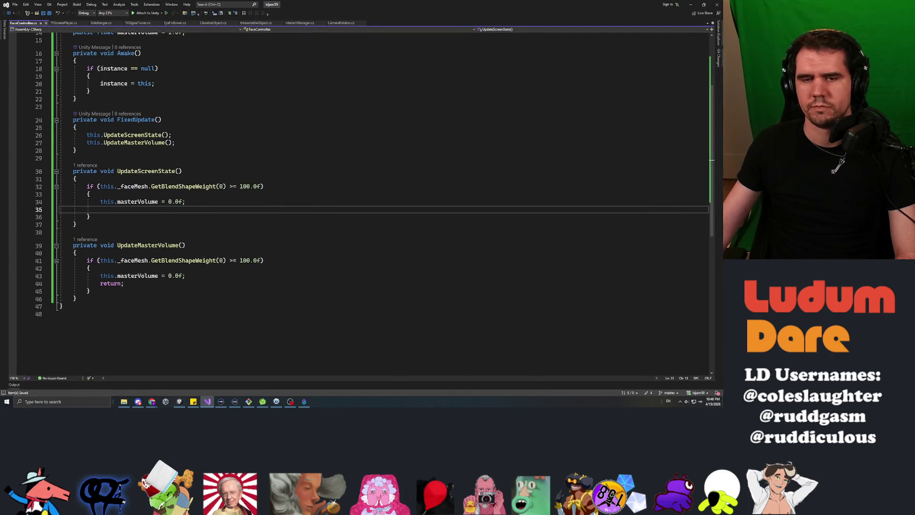
Step: Write this._screenMaterial.SetColor("_Color", Color.black); inside the blend-shape if block
type("this._")
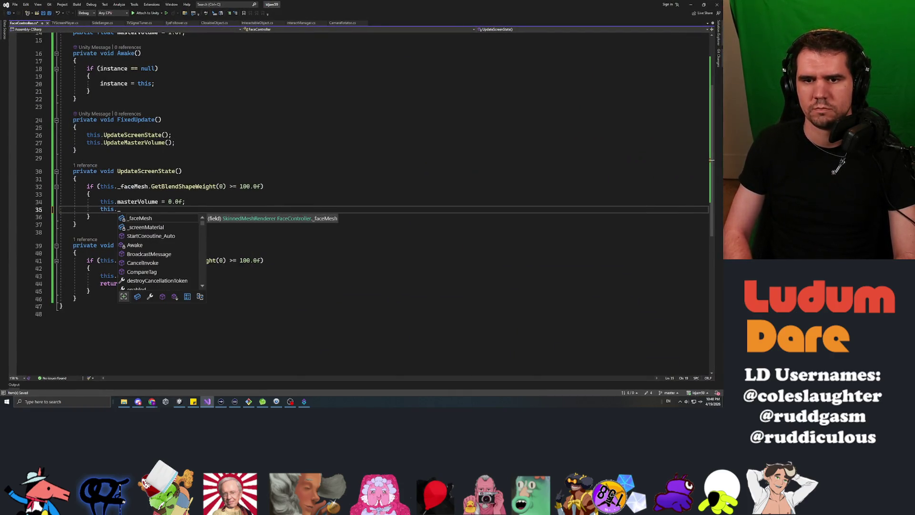
type("scr")
key("Tab")
type(".color")
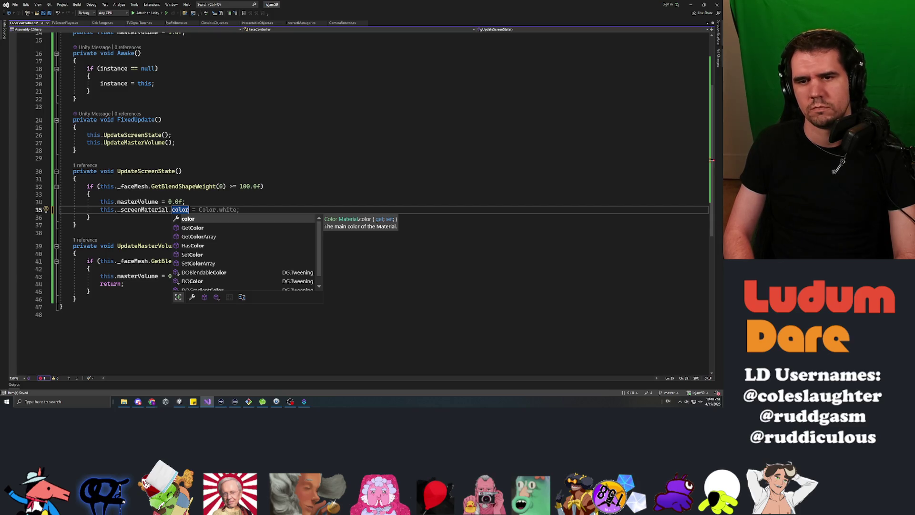
key("BackSpace")
key("BackSpace")
key("BackSpace")
type("getcolor")
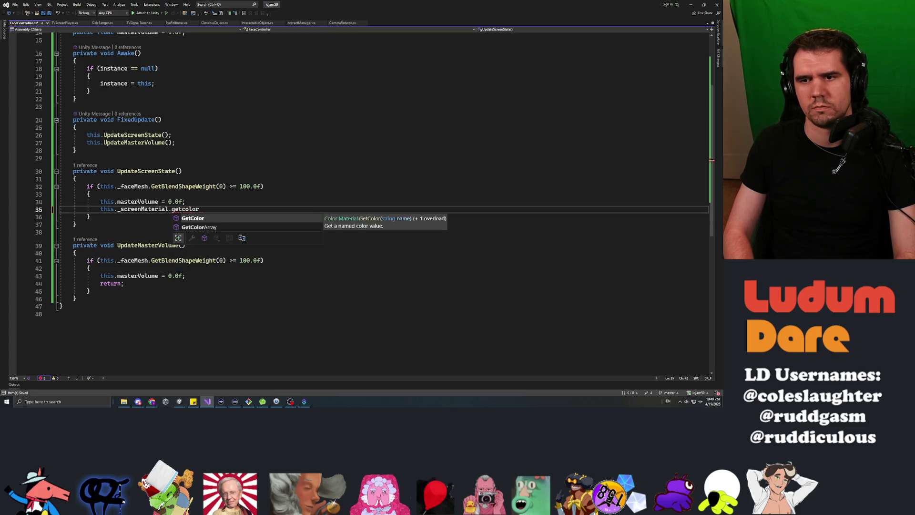
key("BackSpace")
key("BackSpace")
key("BackSpace")
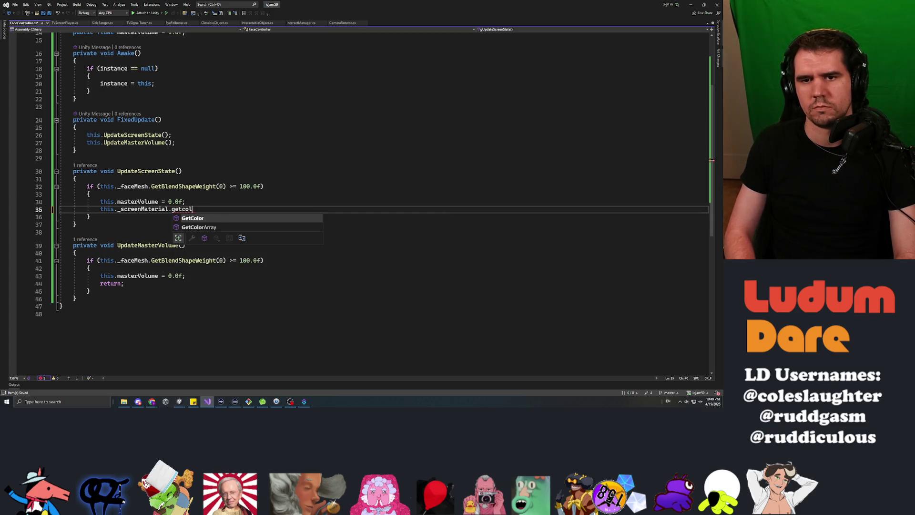
type("setcol(")
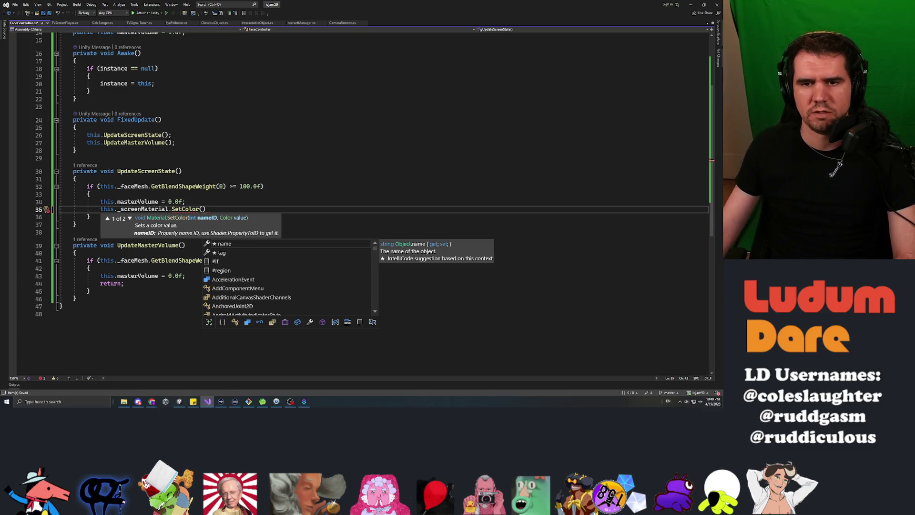
left_click(131, 219)
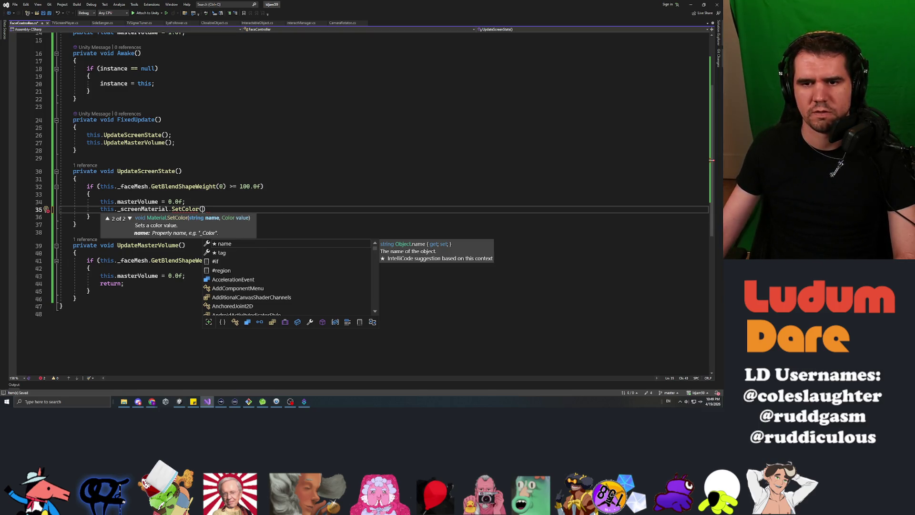
type("\"_Color")
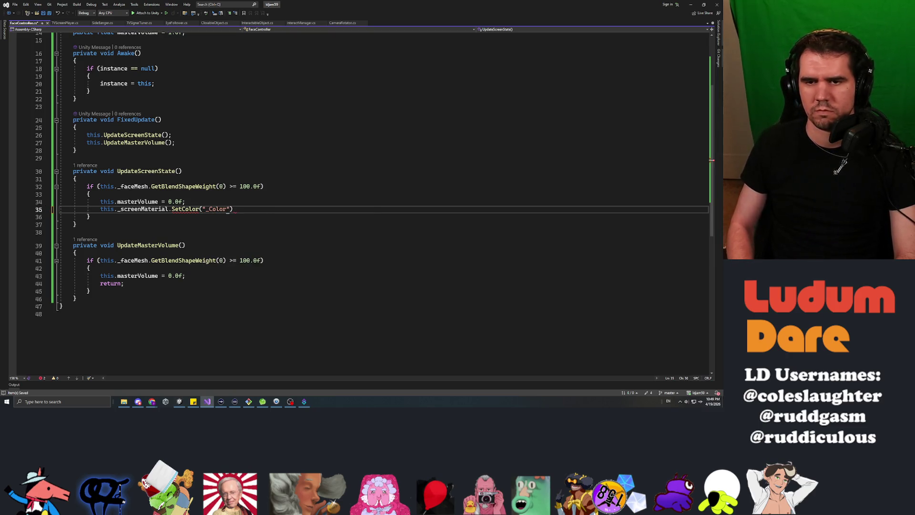
type("\", Co")
type("lor.black")
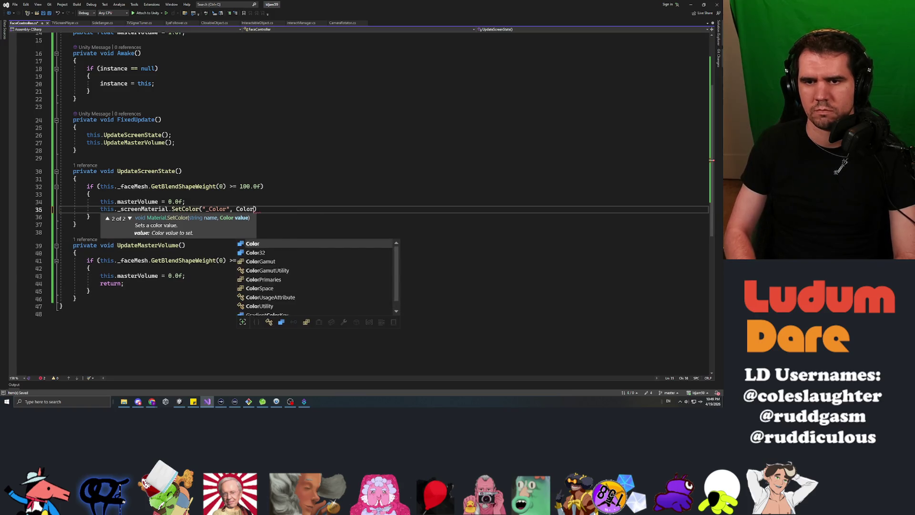
type(");")
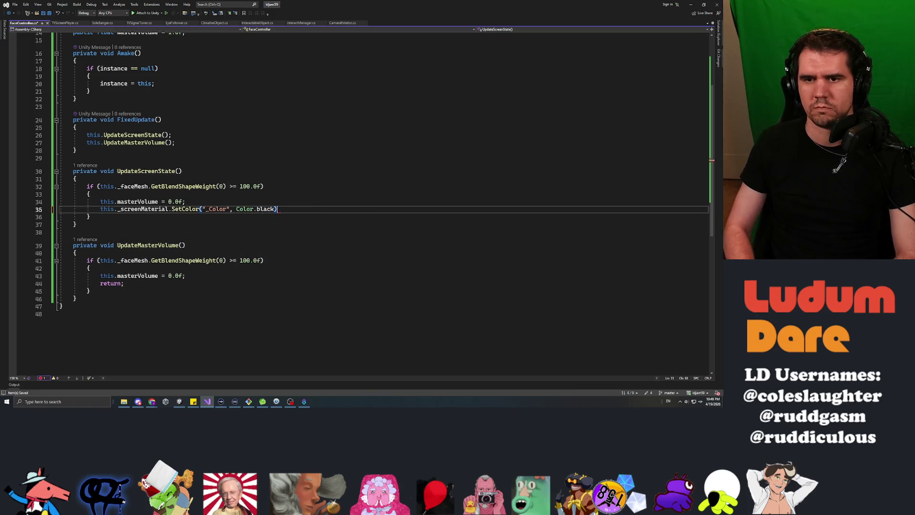
Step: Add an empty else block after the if block
left_click(89, 217)
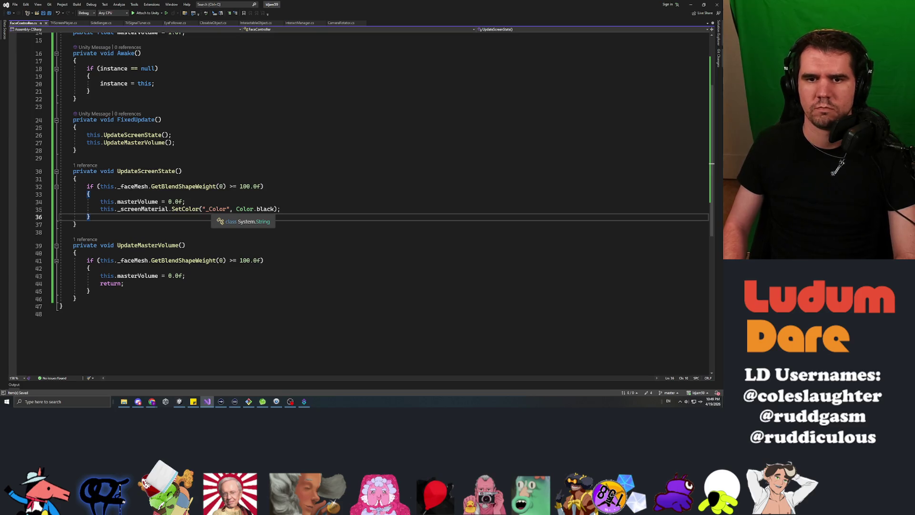
key("Return")
type("else")
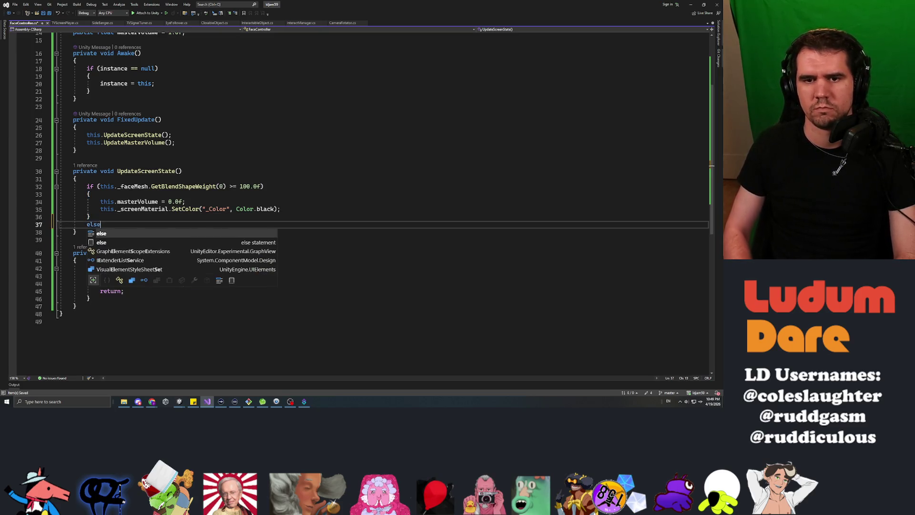
key("Return")
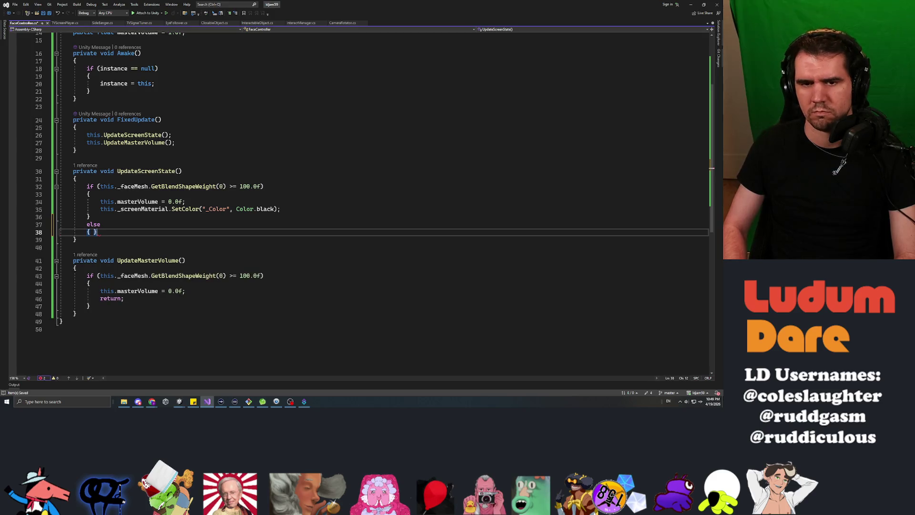
type("{")
key("Return")
key("Up")
key("Up")
Step: Put the SetColor statement in both branches, using Color.white in the else branch
left_click(211, 210)
key("Home")
key("shift+End")
key("ctrl+x")
key("Down")
key("Down")
key("Down")
key("ctrl+v")
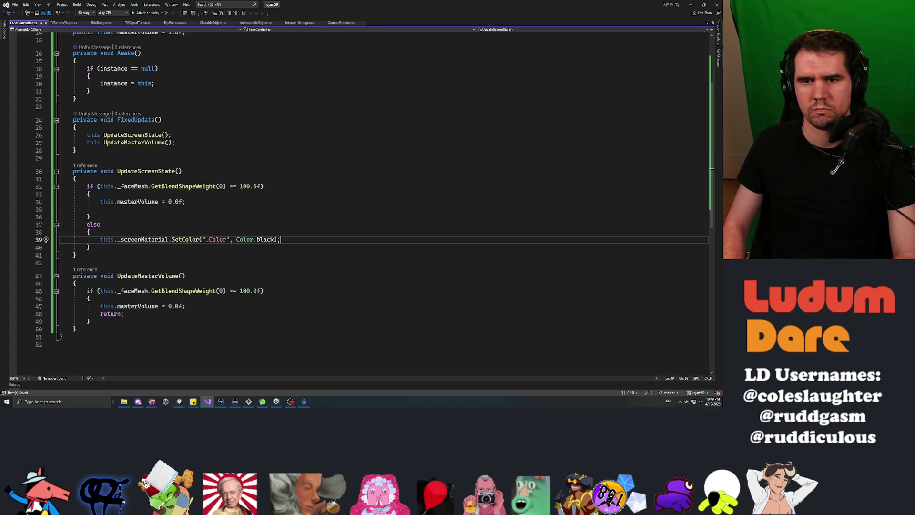
key("Up")
key("Up")
key("Up")
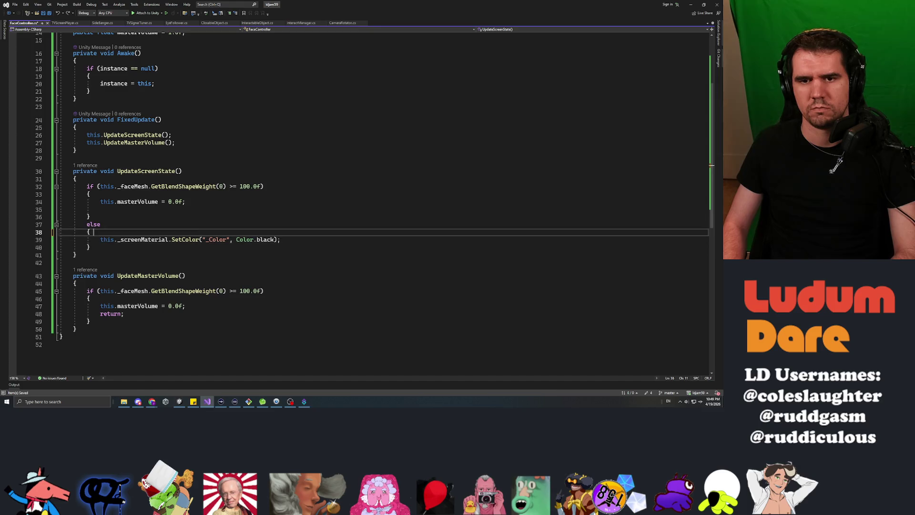
key("ctrl+v")
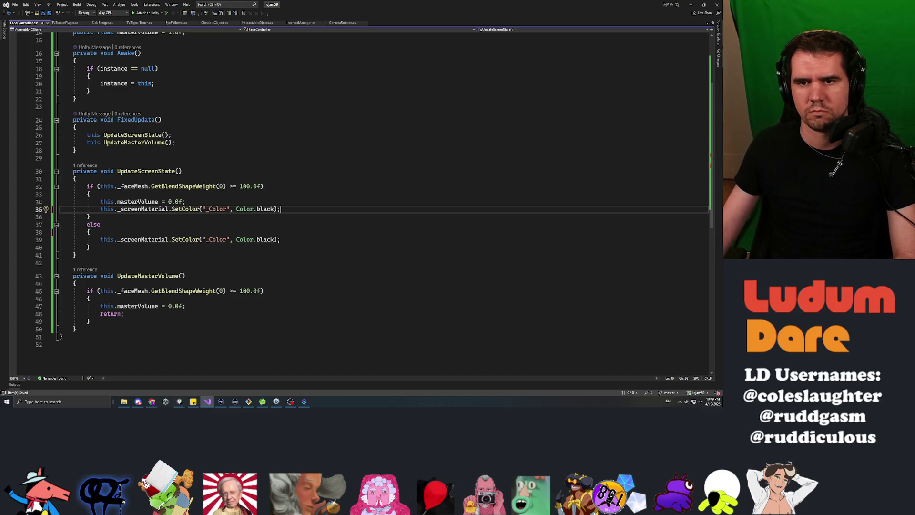
double_click(265, 239)
type("white")
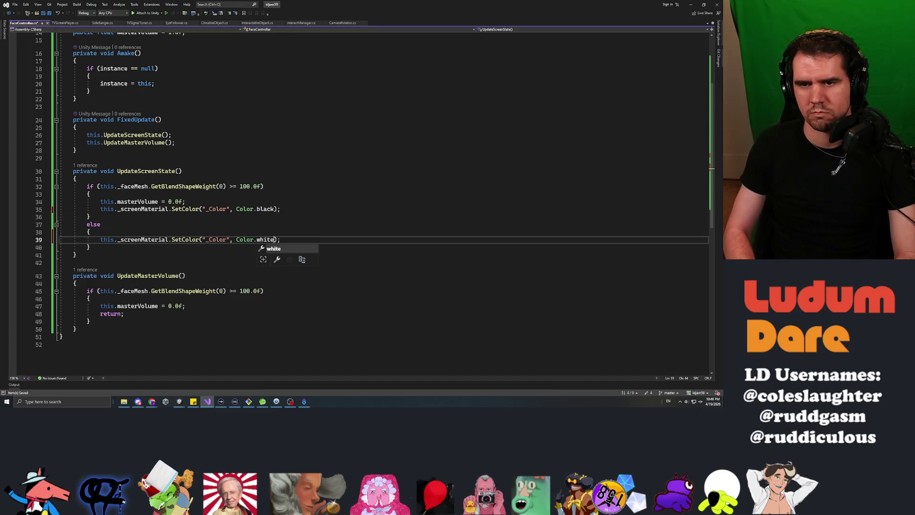
Step: Delete the masterVolume = 0.0f line, start an 'if (' after the early return, then go to Unity
key("Up")
key("Up")
key("Up")
key("shift+Home")
key("BackSpace")
key("BackSpace")
key("BackSpace")
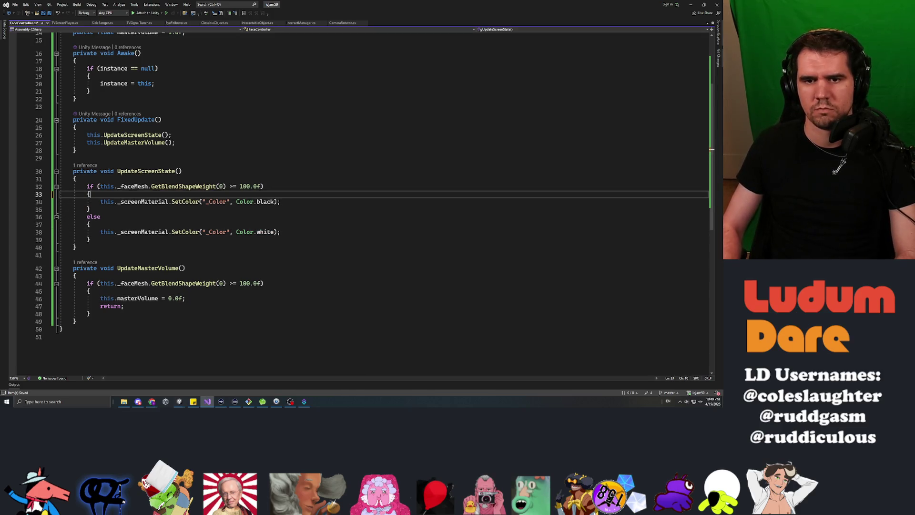
key("Down")
key("Down")
key("Down")
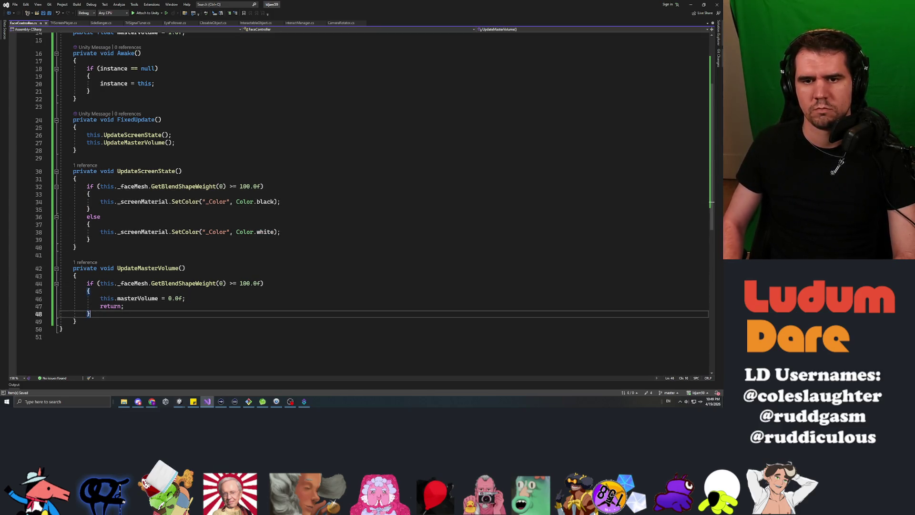
key("Return")
key("Return")
type("if (")
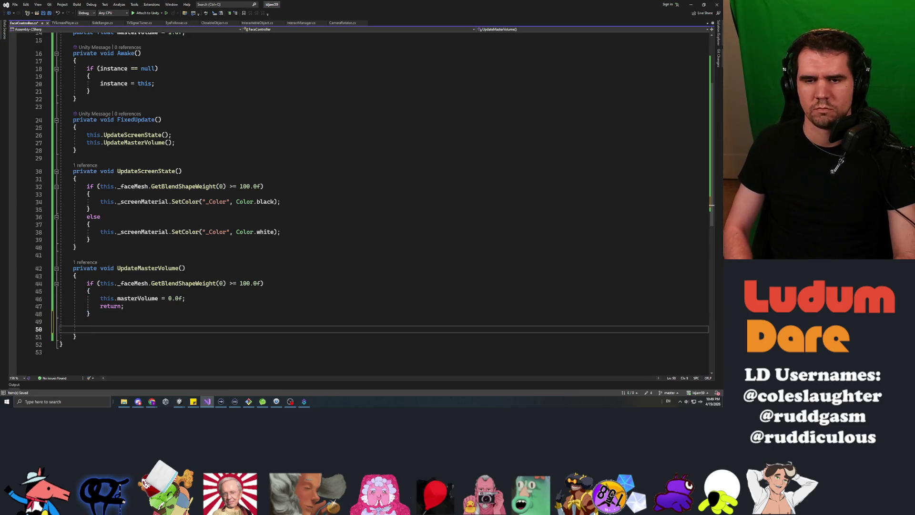
key("alt+Tab")
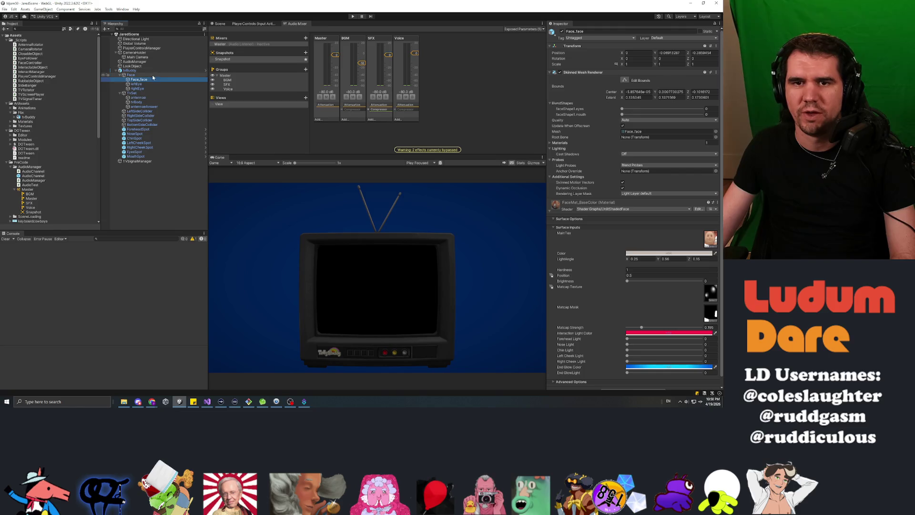
Step: Frame Face_face in the Scene view, orbit and zoom out to inspect the TV's face
left_click(219, 24)
key("f")
left_click_drag(477, 110, 512, 110)
scroll(512, 110, "down", 3)
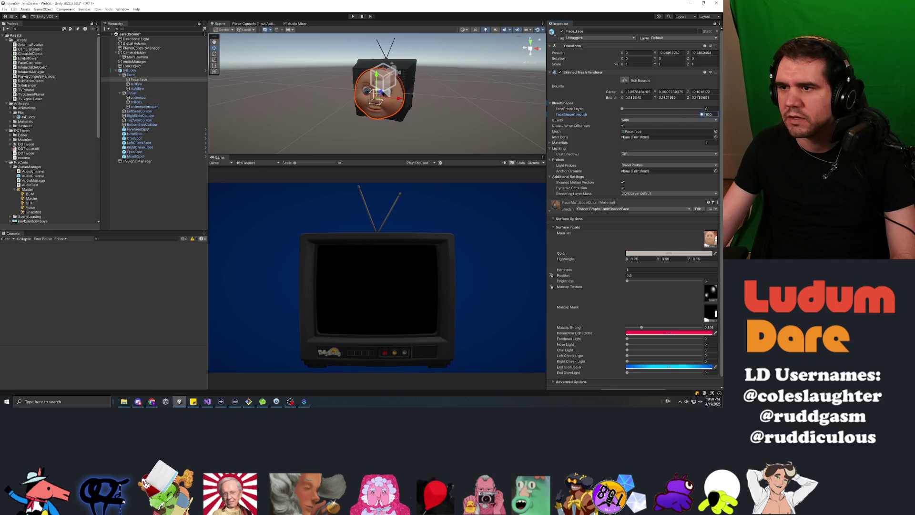
key("alt+Tab")
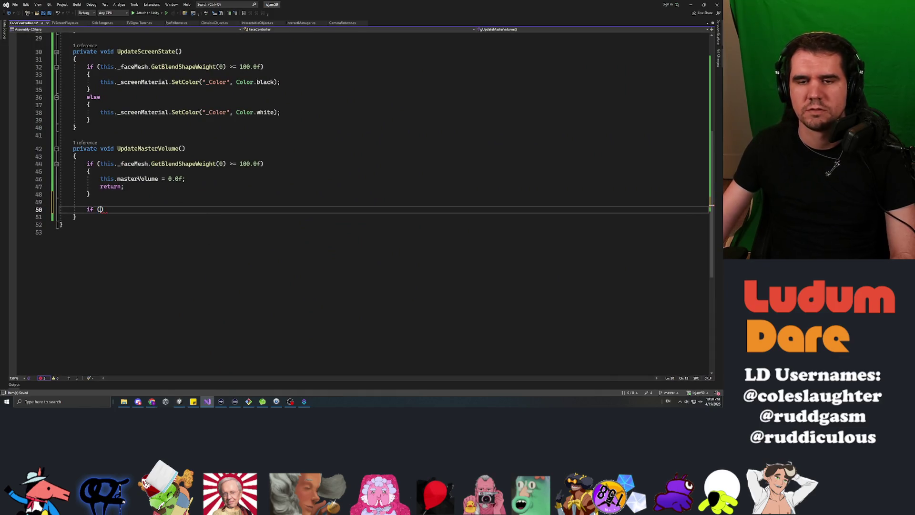
Step: Replace the unfinished if with the start of 'this.masterVolume = ('
key("End")
key("shift+Home")
key("BackSpace")
key("Up")
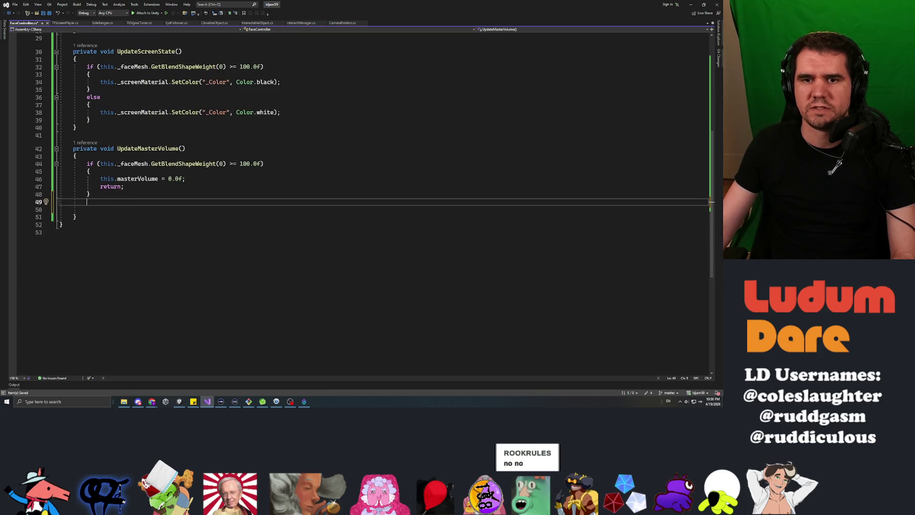
key("Down")
type("this.")
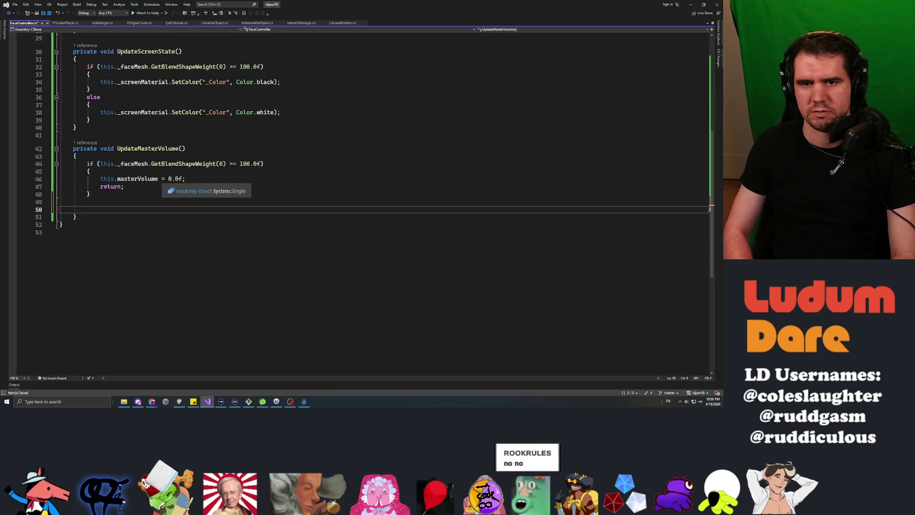
type("masterVolum")
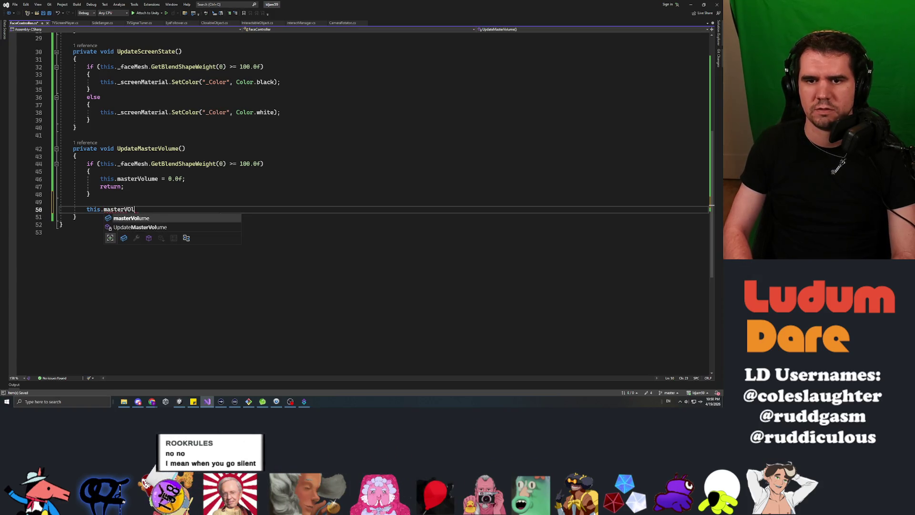
key("Tab")
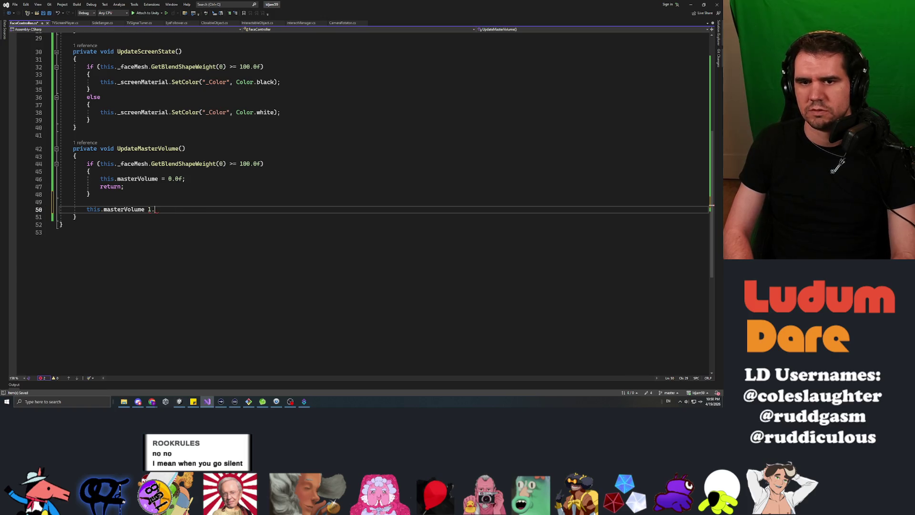
type("= (")
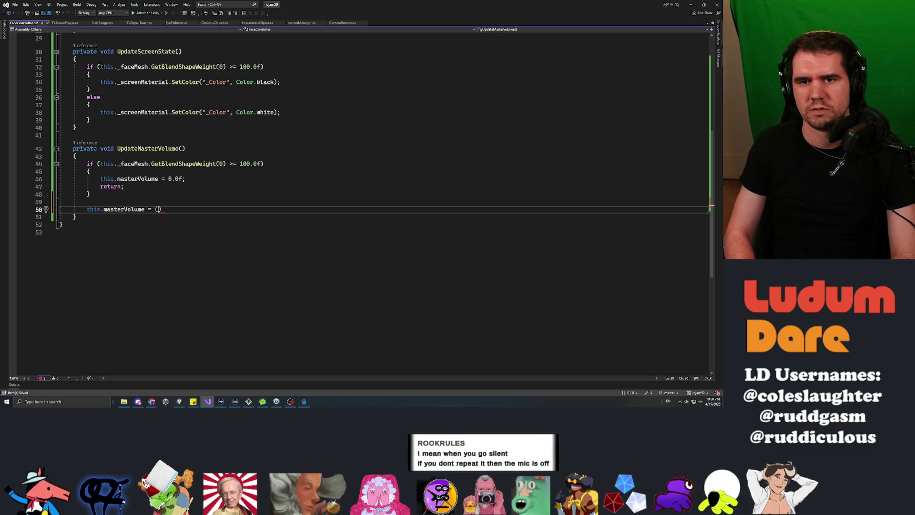
Step: Above it, add 'float mouthOpenWeight = this._faceMesh.GetBlendShapeWeight(1);'
key("ctrl+Return")
key("ctrl+Return")
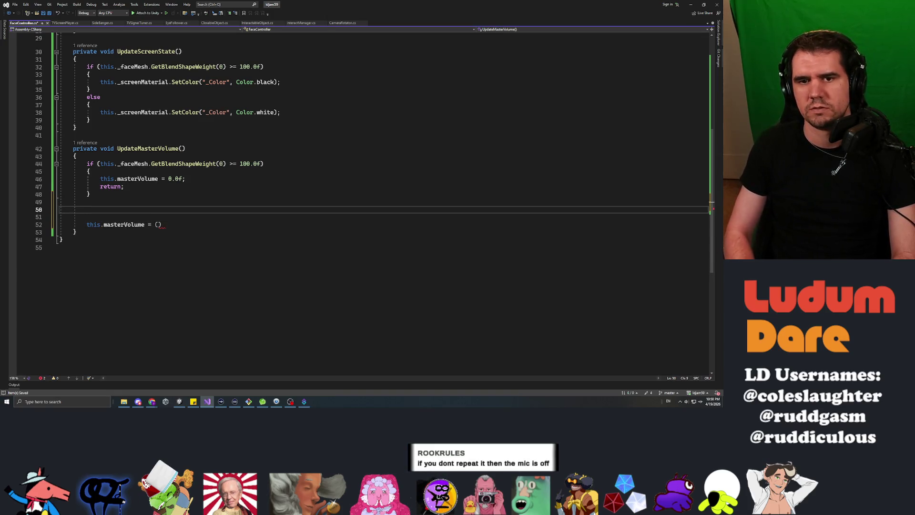
type("float mouthO")
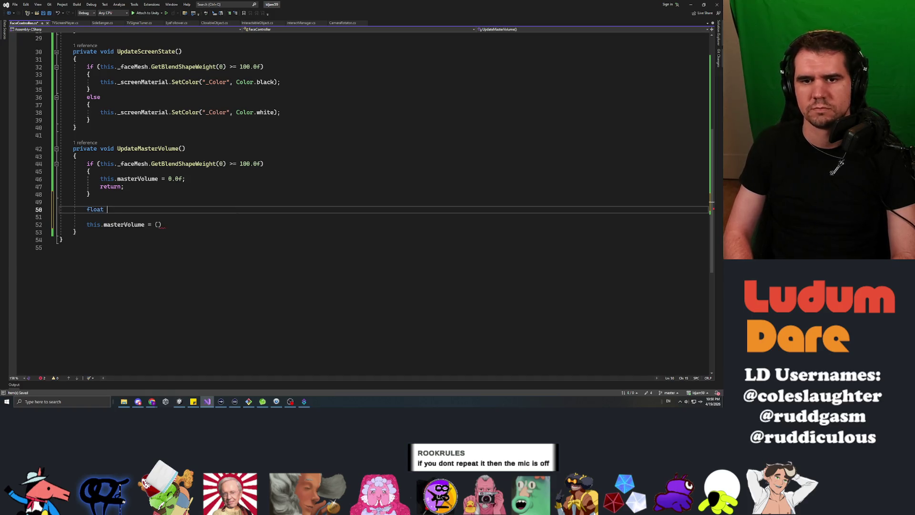
type("penW")
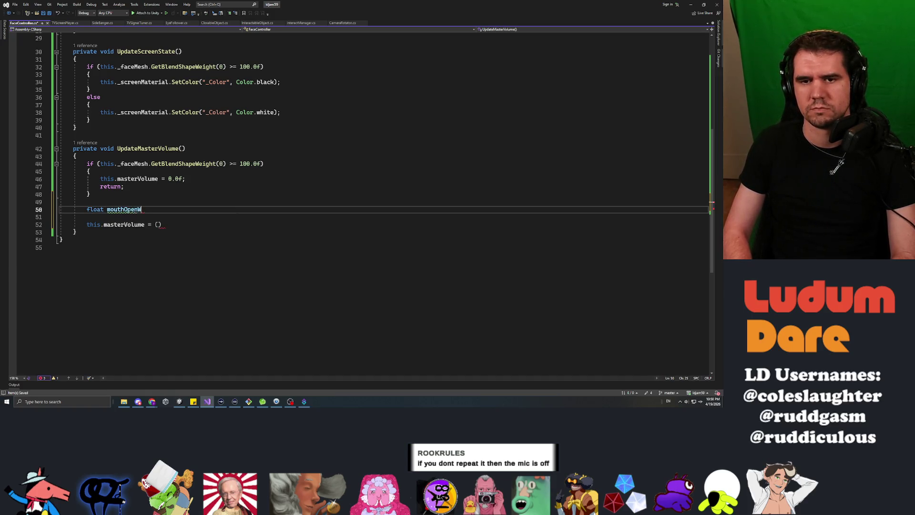
type("eight = this._faceMe")
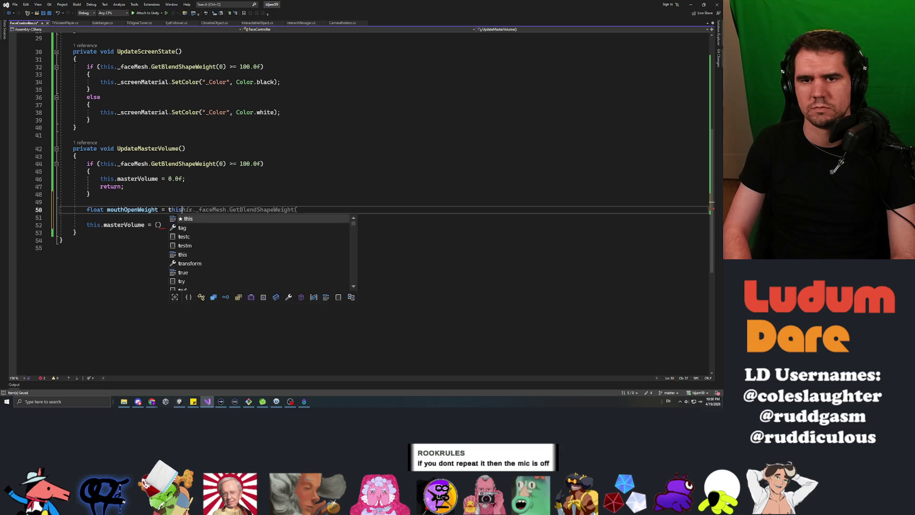
key("Tab")
type(".")
key("Tab")
type("(1);")
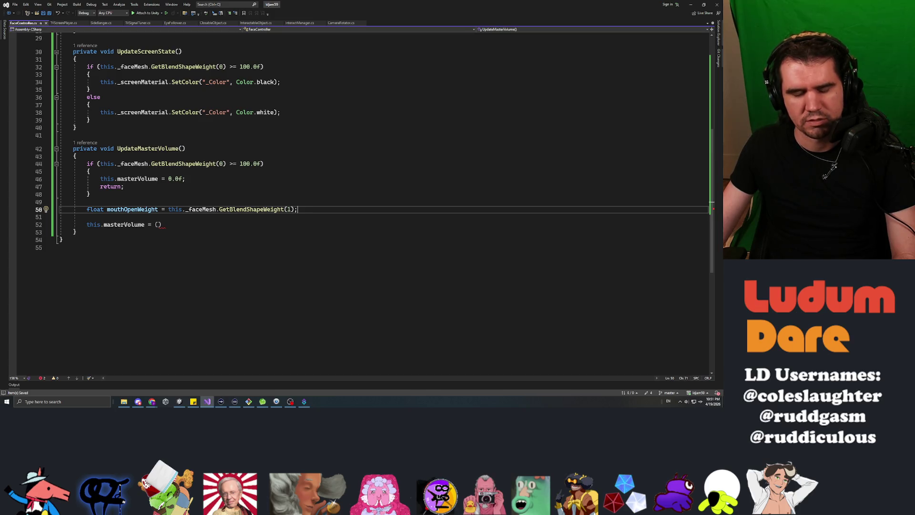
left_click(123, 187)
left_click(158, 225)
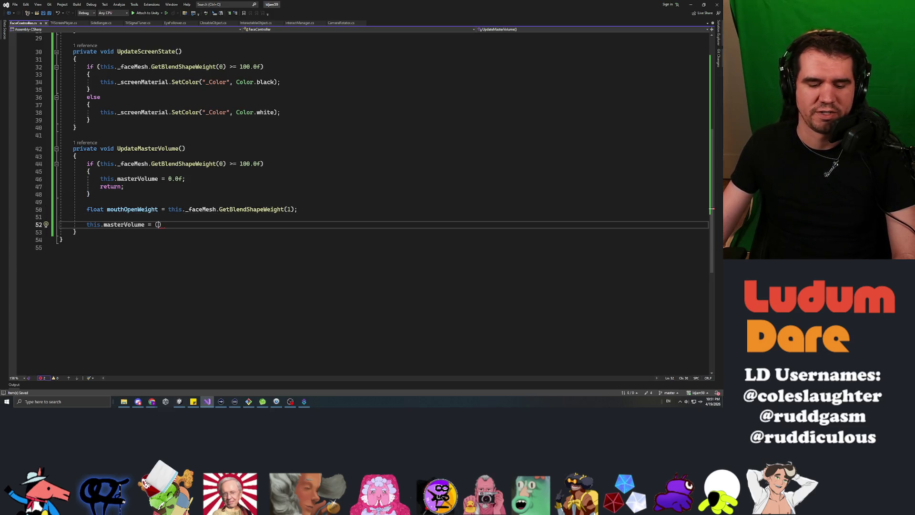
left_click(87, 217)
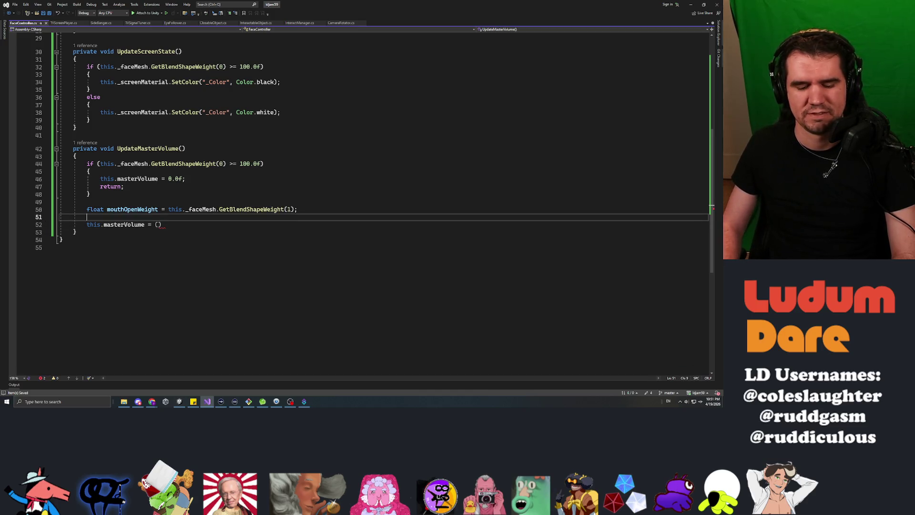
left_click(158, 225)
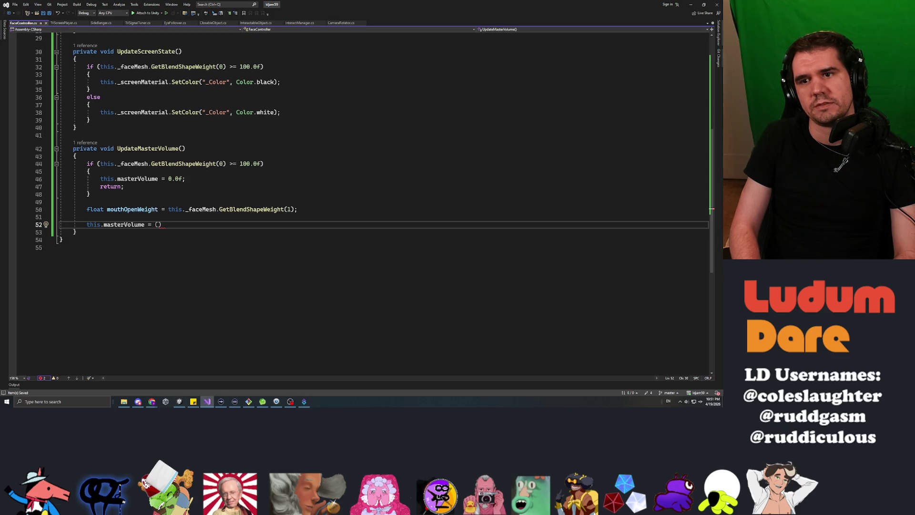
left_click_drag(408, 10, 338, 78)
Step: Complete the line as masterVolume = (100.0f - mouthOpenWeight) / 100.0f; and check its parentheses
double_click(337, 75)
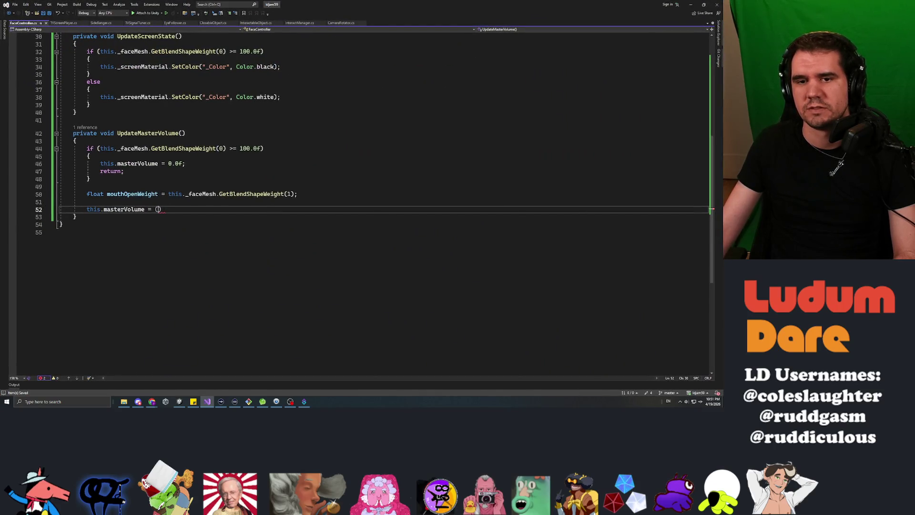
type("100.0f,")
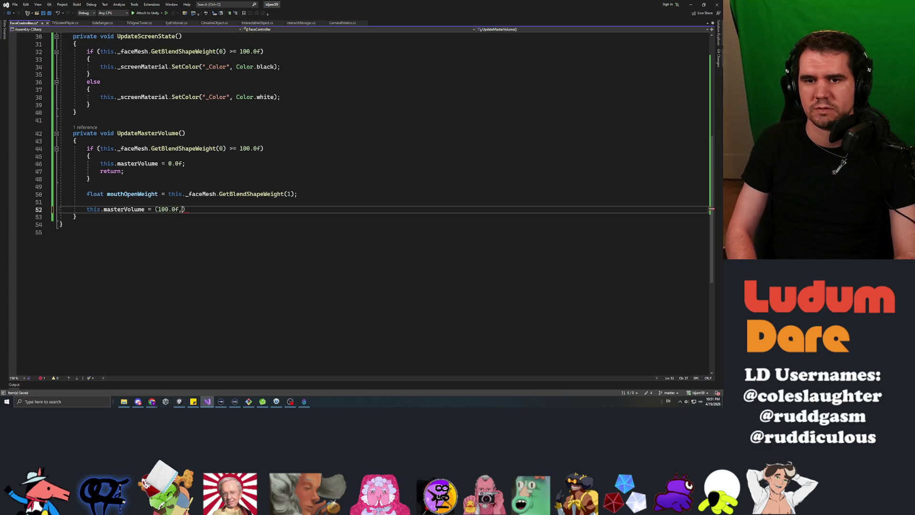
key("BackSpace")
type("mouthOpenWeight")
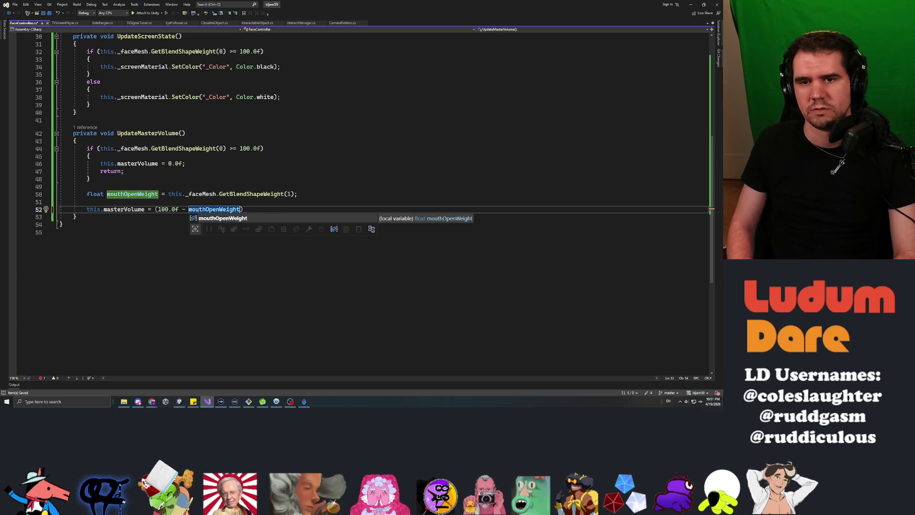
type(") / ")
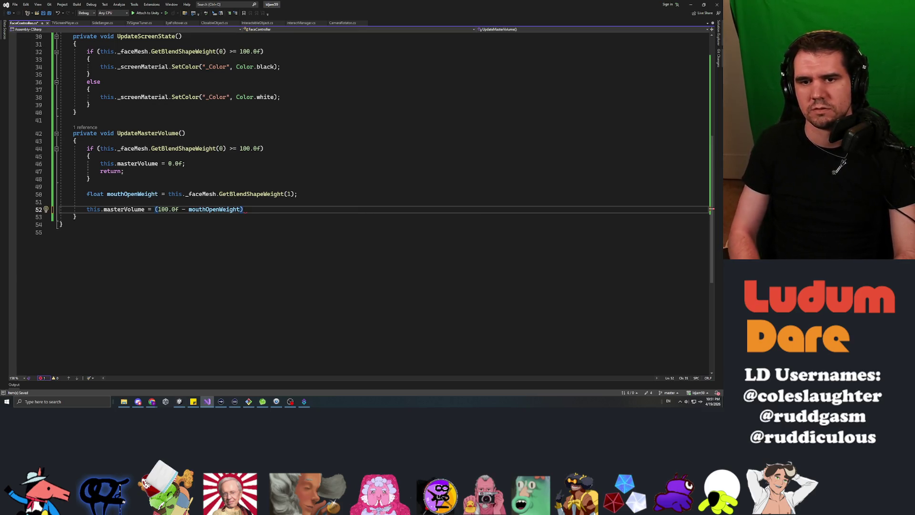
type("100.0f;")
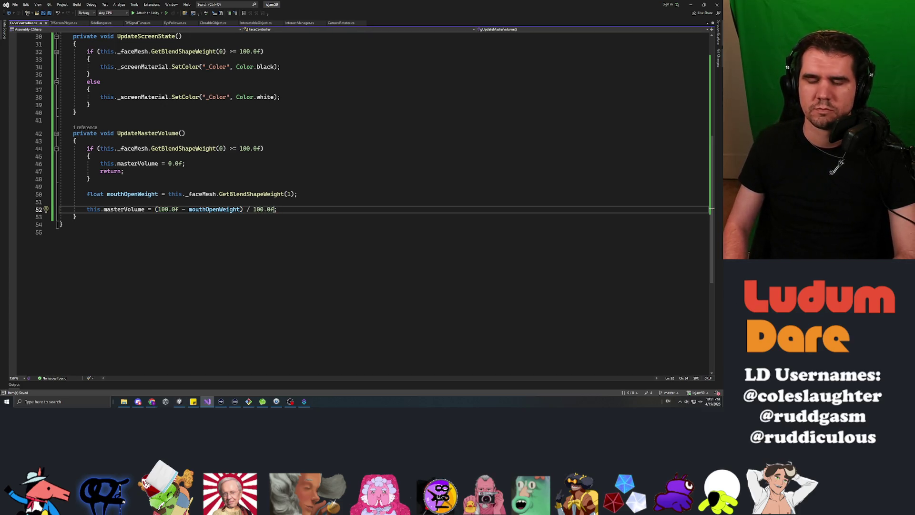
left_click(179, 210)
left_click(158, 210)
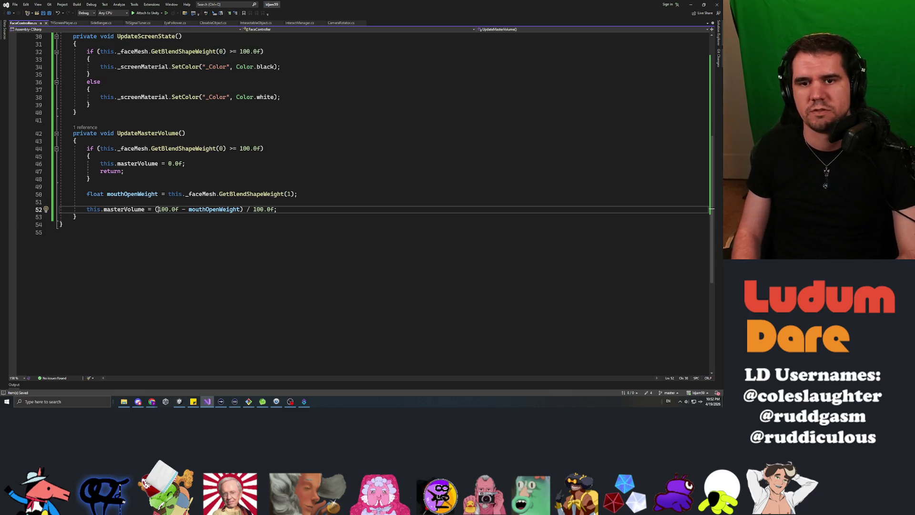
scroll(358, 200, "up", 10)
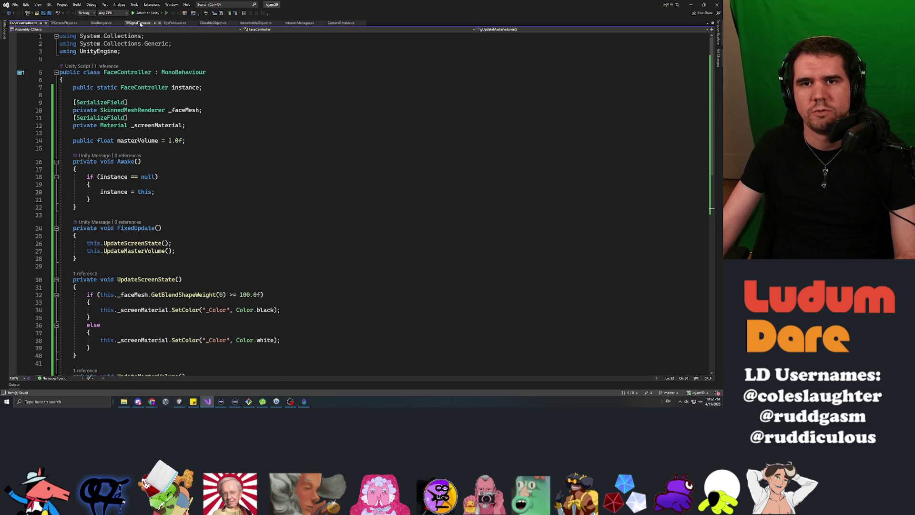
Step: In TVSignalTuner's SetupStatic, multiply the video and static audio volumes (lines 92-93) by FaceController.instance.masterVolume
left_click(138, 23)
scroll(357, 200, "down", 4)
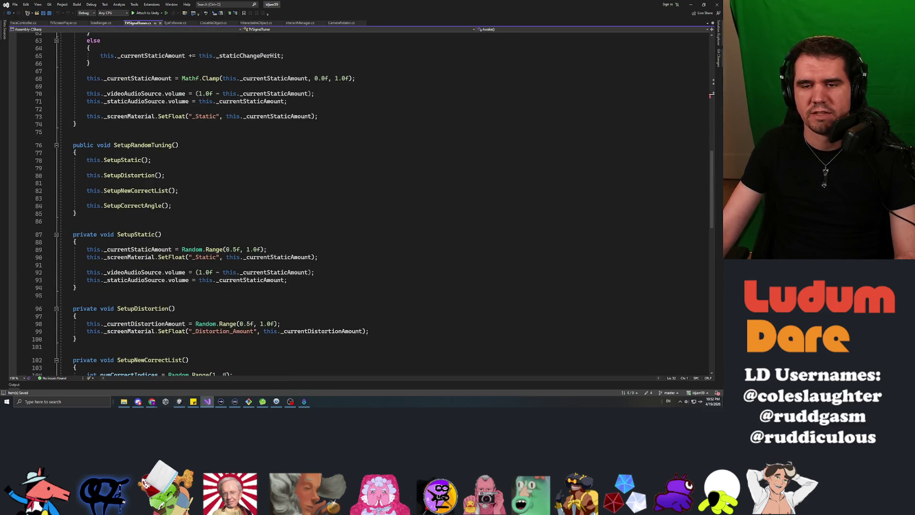
left_click(318, 257)
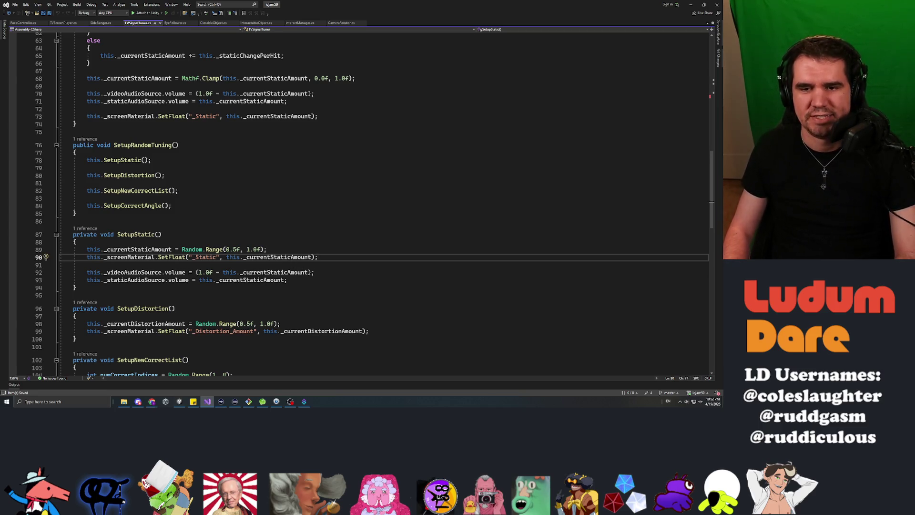
left_click(314, 272)
type("* ")
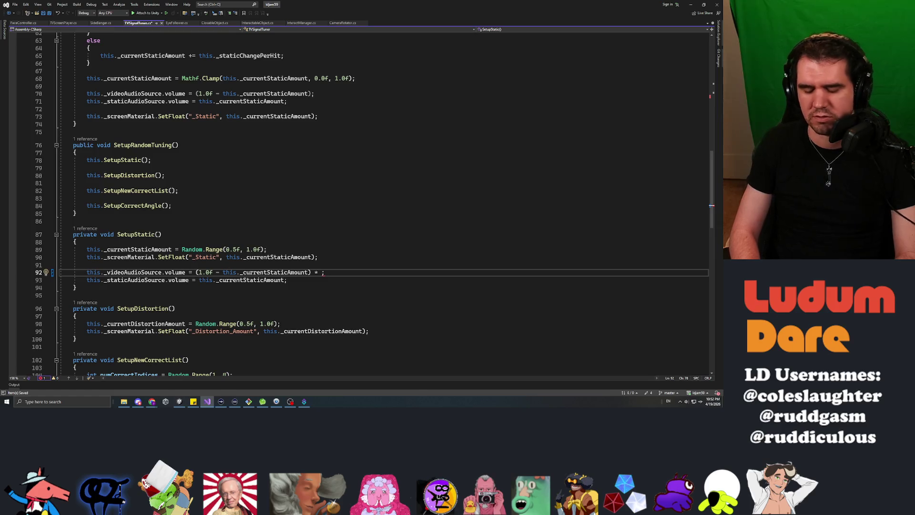
type("FaceController.")
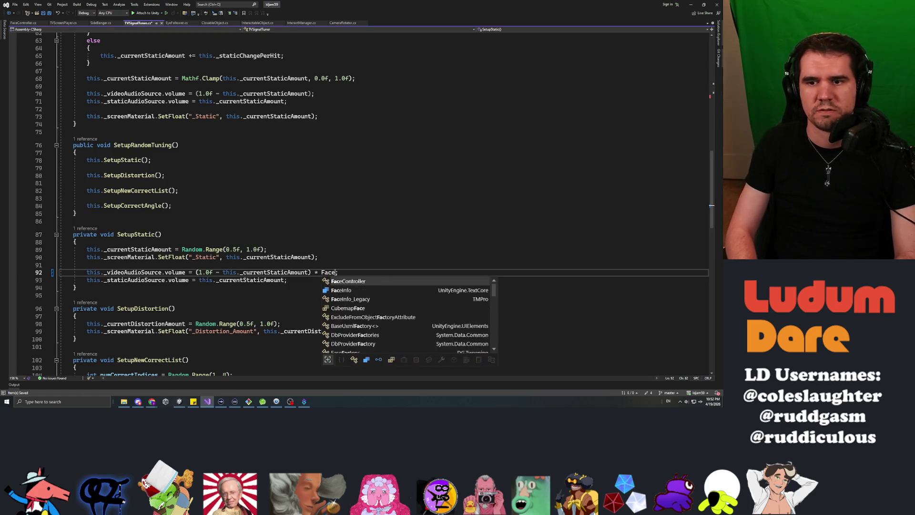
type("instance.masterVolume")
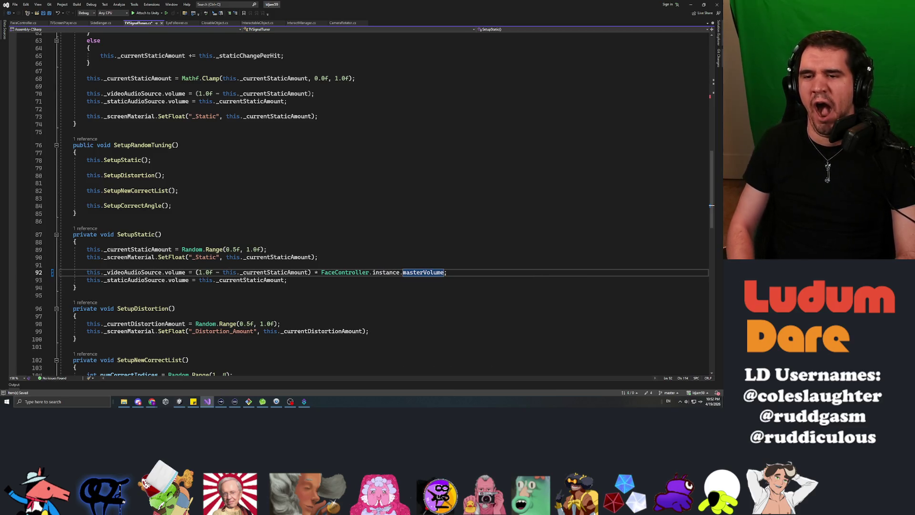
key("Left")
key("Left")
key("ctrl+shift+Left")
key("ctrl+shift+Left")
key("ctrl+shift+Left")
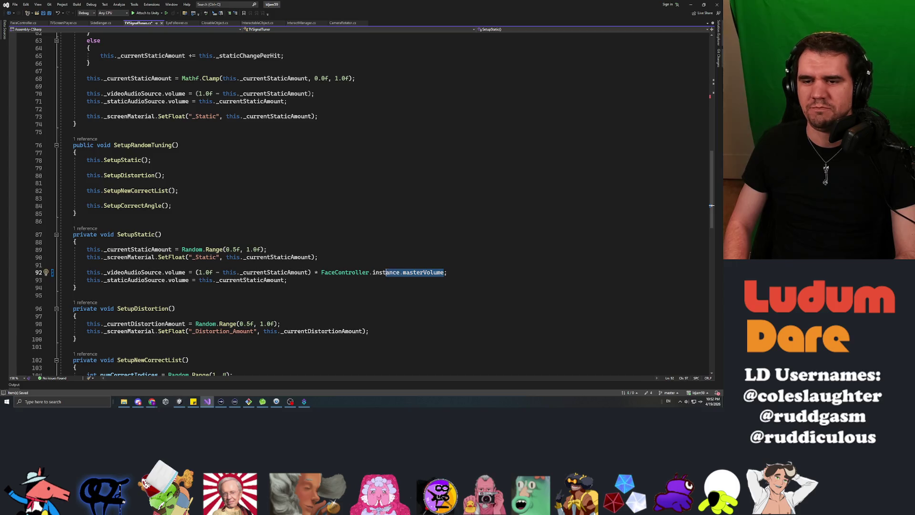
left_click(288, 280)
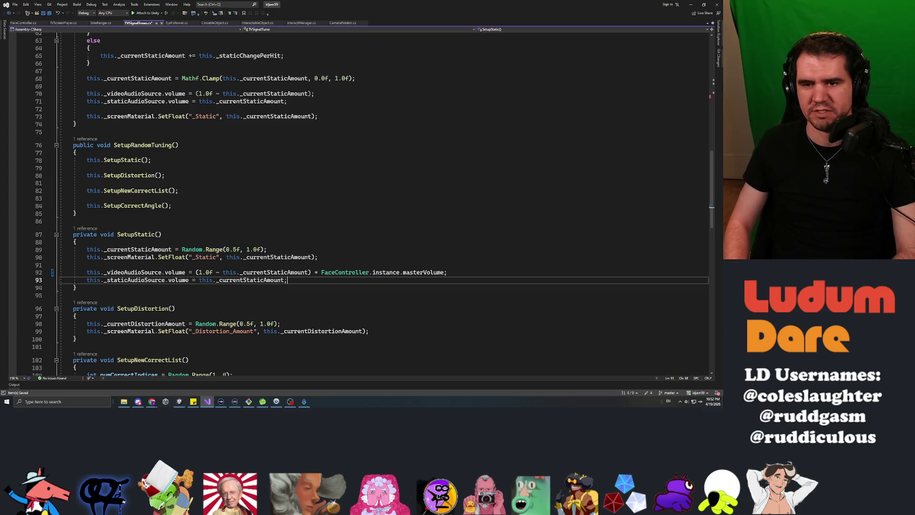
type("*")
type("FaceController.instance.masterVolume")
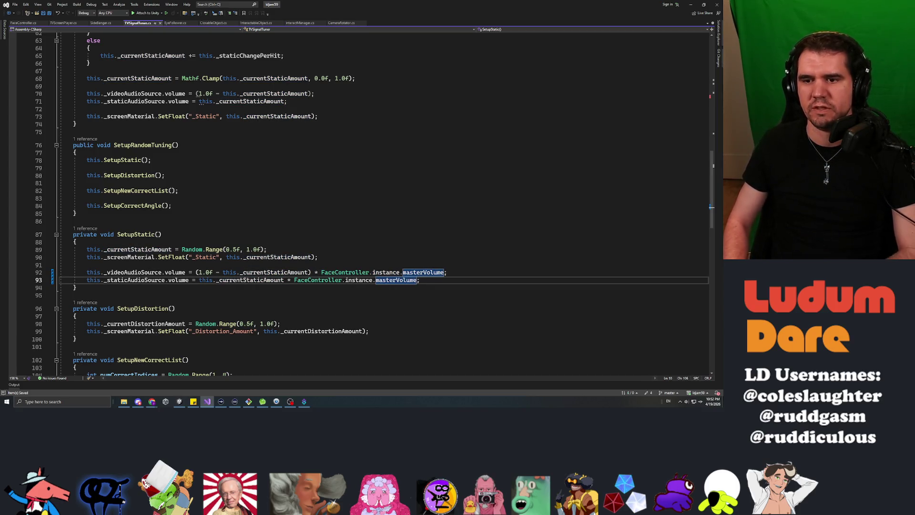
left_click(389, 272)
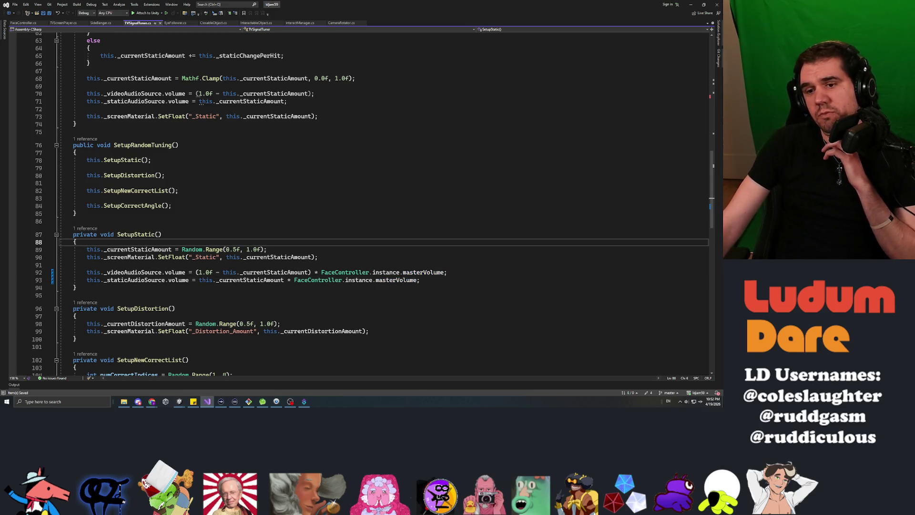
left_click(86, 265)
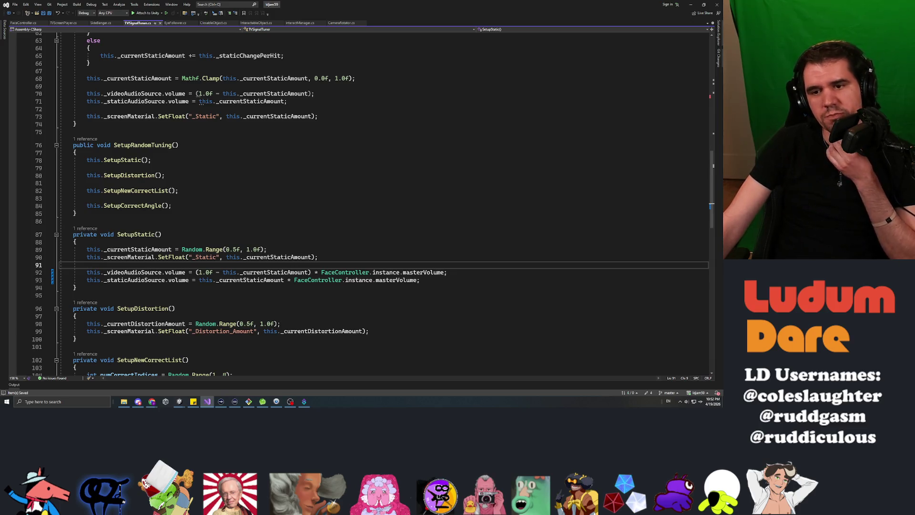
Step: Delete blank line 51 before the masterVolume assignment in FaceController.cs and return to Unity
left_click(23, 23)
left_click(73, 148)
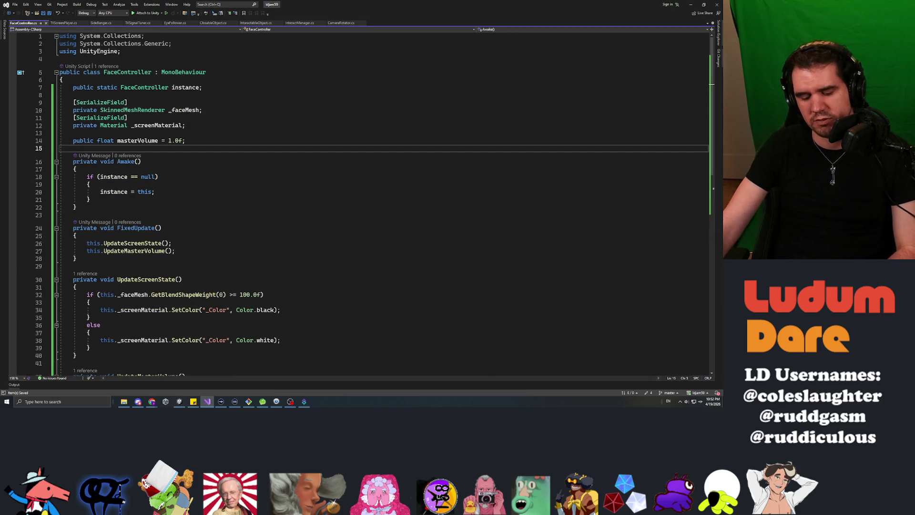
scroll(362, 200, "down", 6)
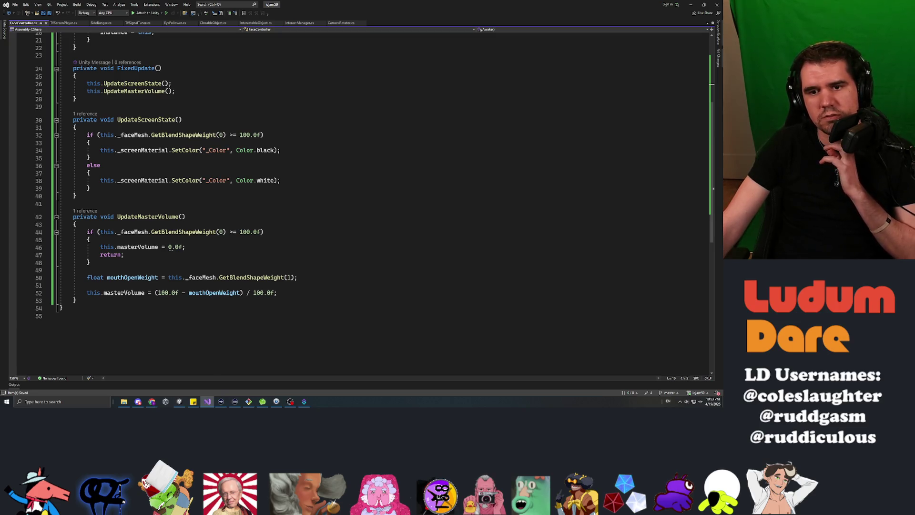
left_click(86, 286)
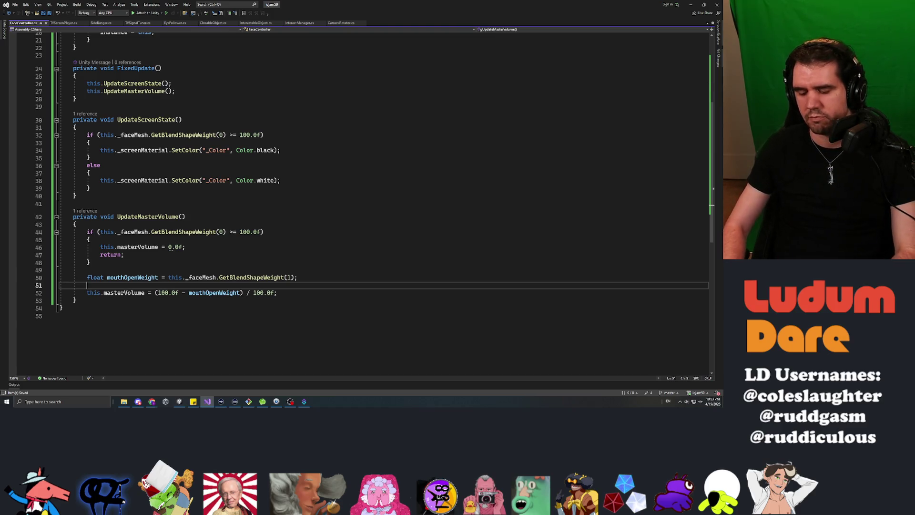
key("BackSpace")
key("alt+Tab")
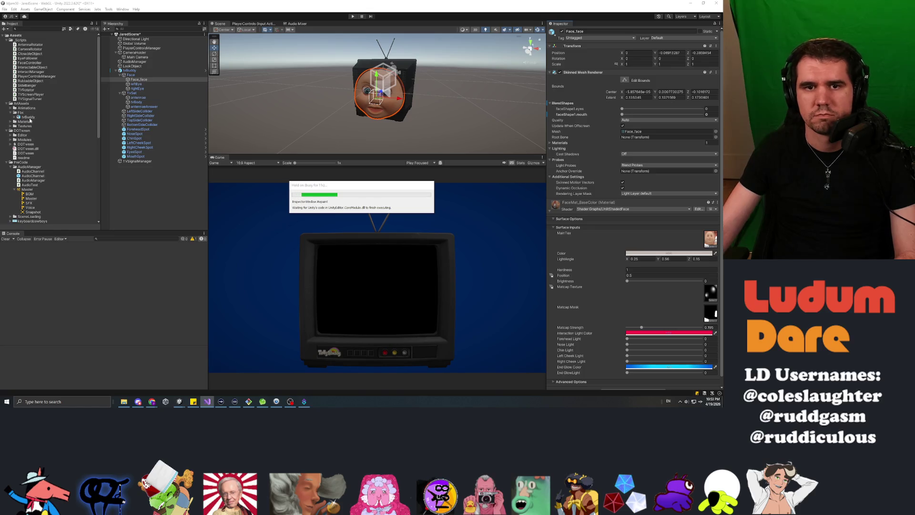
Step: Collapse the ArtAssets, DOTween and PreCode folders, open the tvBuddy prefab and select Face
left_click(7, 104)
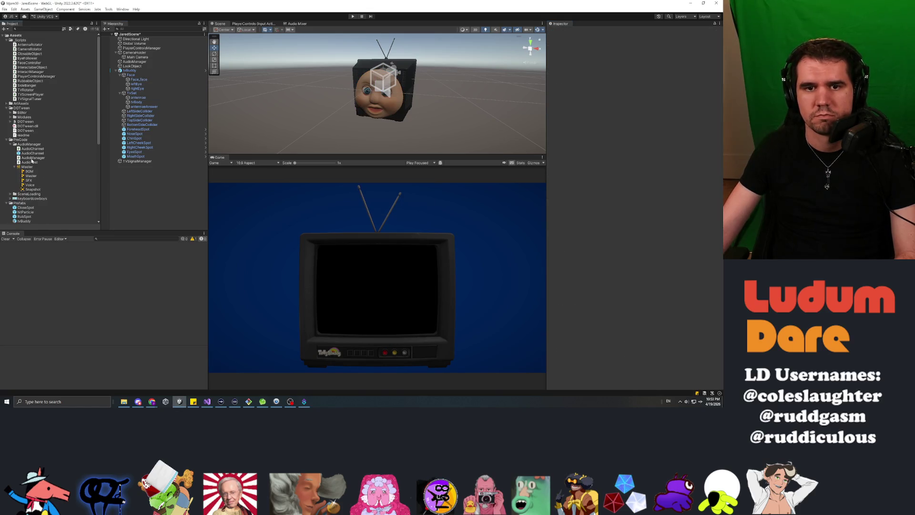
left_click(7, 109)
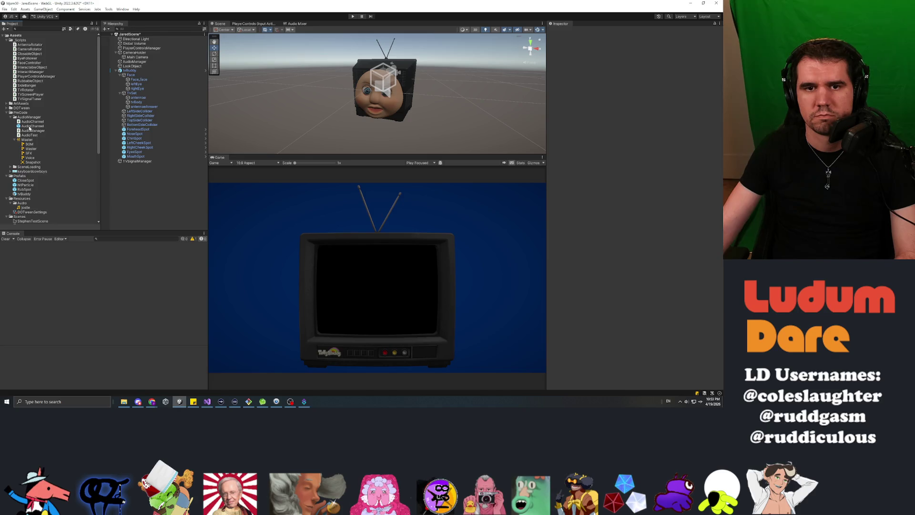
left_click(7, 113)
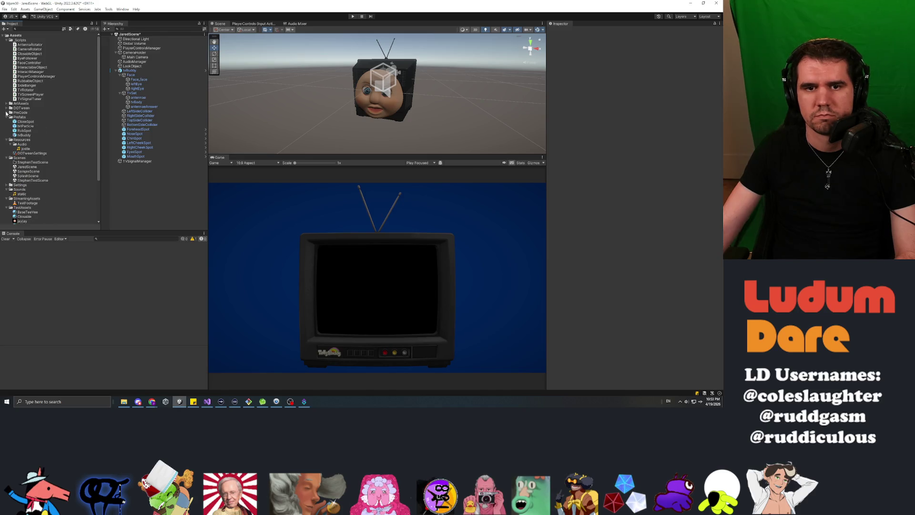
double_click(23, 136)
key("Up")
key("Up")
key("Up")
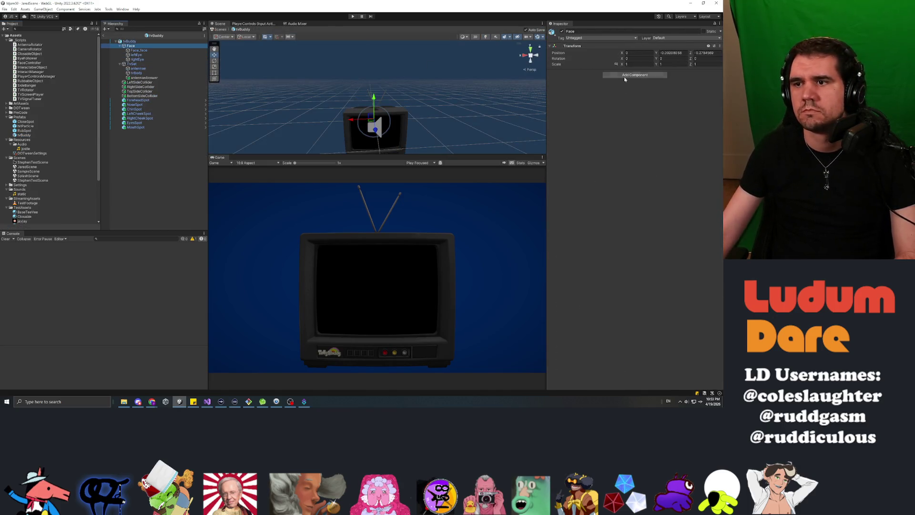
Step: Add a Face Controller to Face with Face_face as Face Mesh and Screen as Screen Material
left_click(629, 76)
type("Fa")
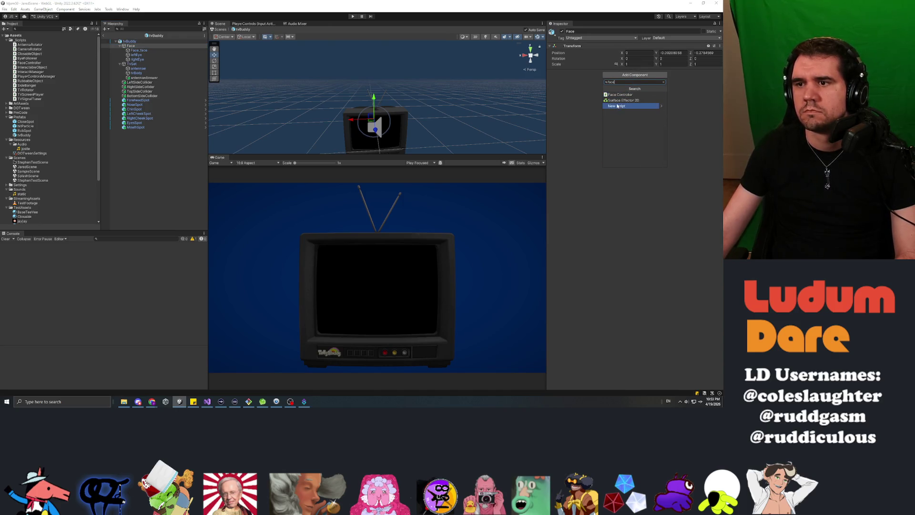
key("Return")
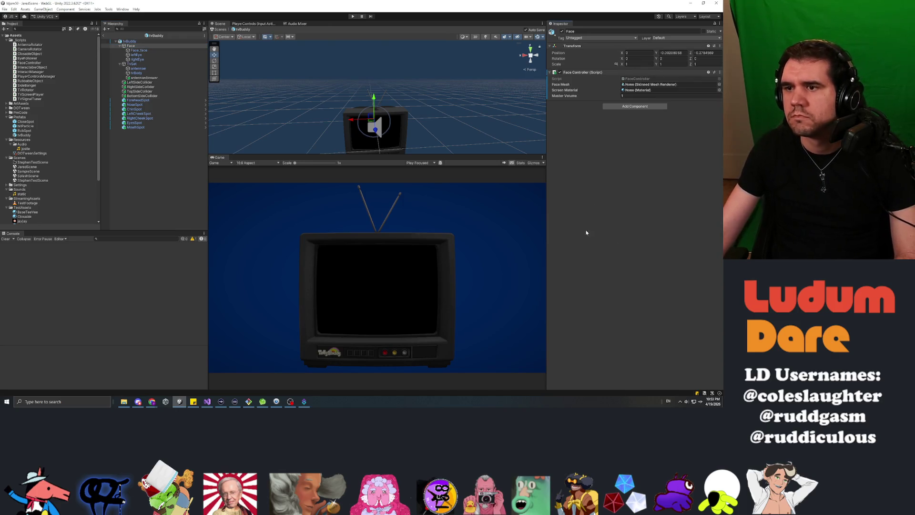
left_click_drag(138, 50, 661, 86)
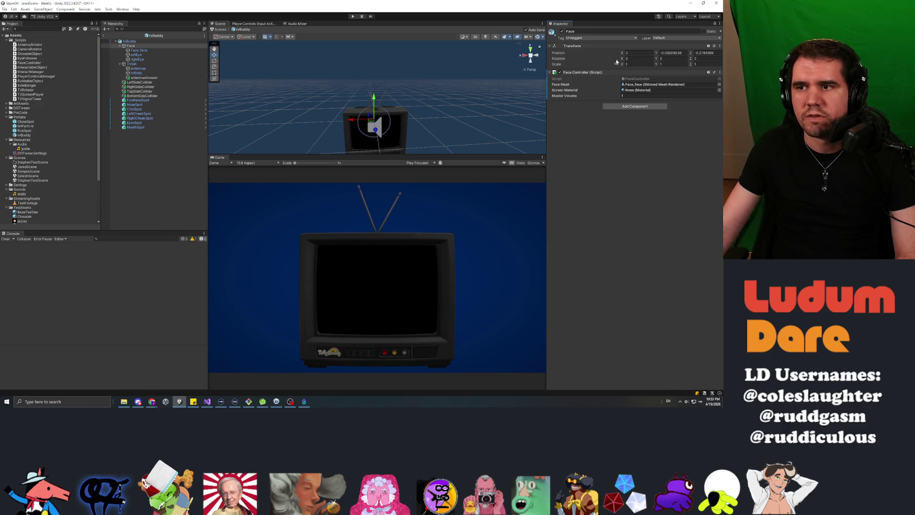
left_click(720, 90)
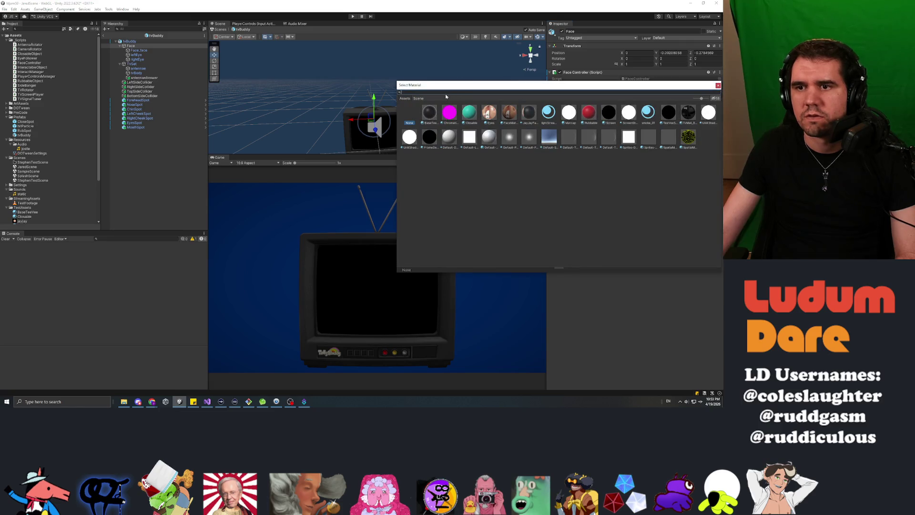
type("scree")
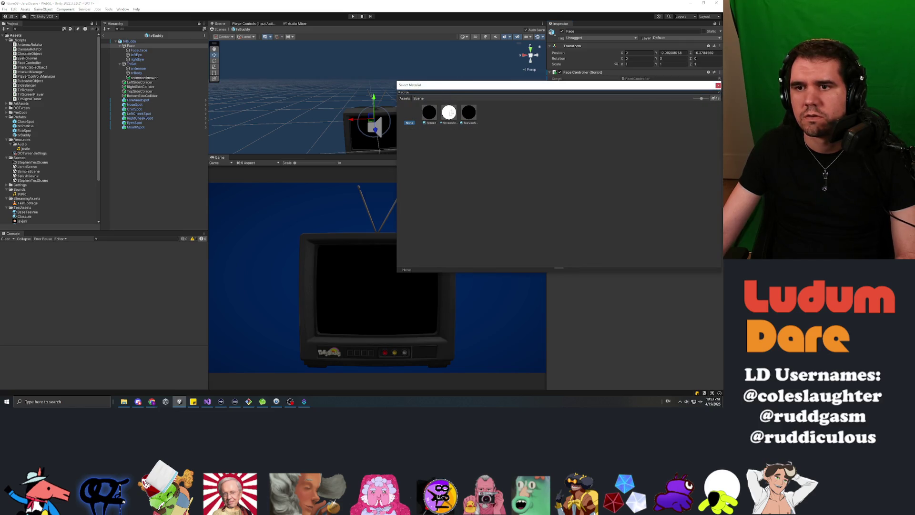
double_click(430, 113)
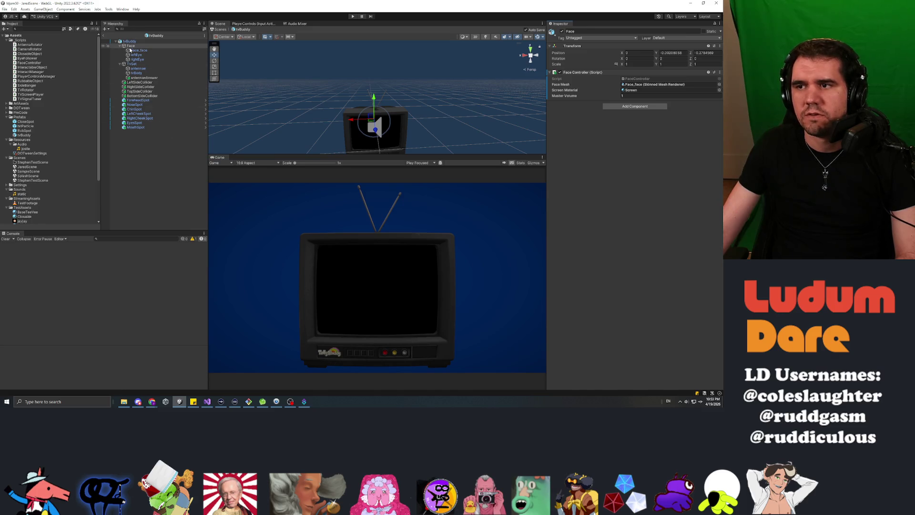
left_click(103, 38)
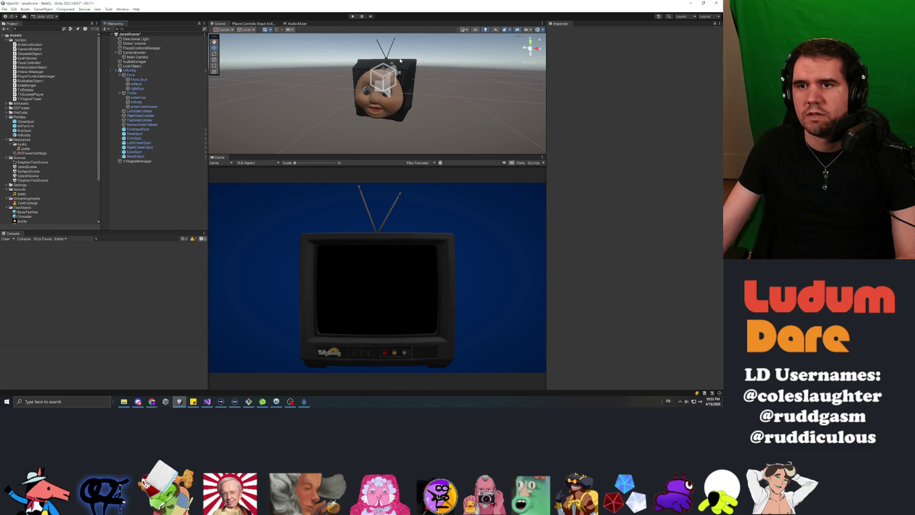
Step: Play the game, rotate and tune the TV, turn it to show its face, then stop playback
left_click(353, 17)
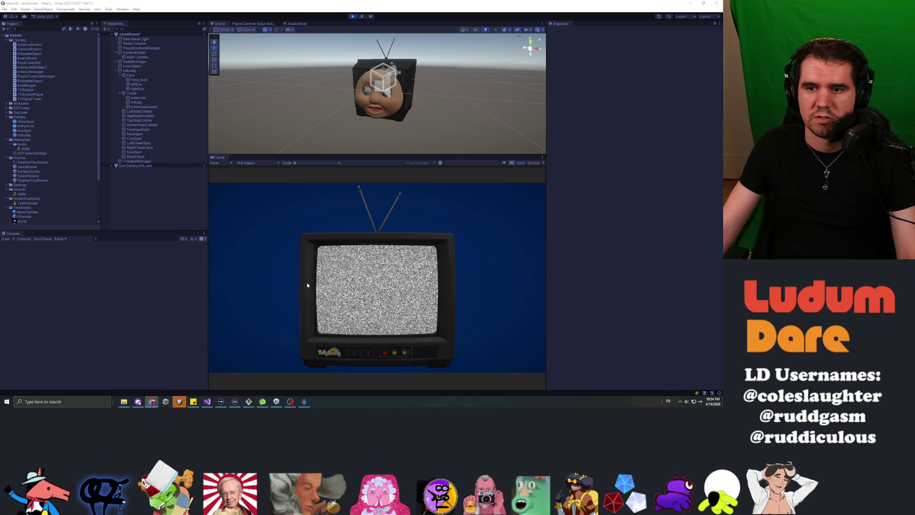
left_click_drag(381, 276, 401, 303)
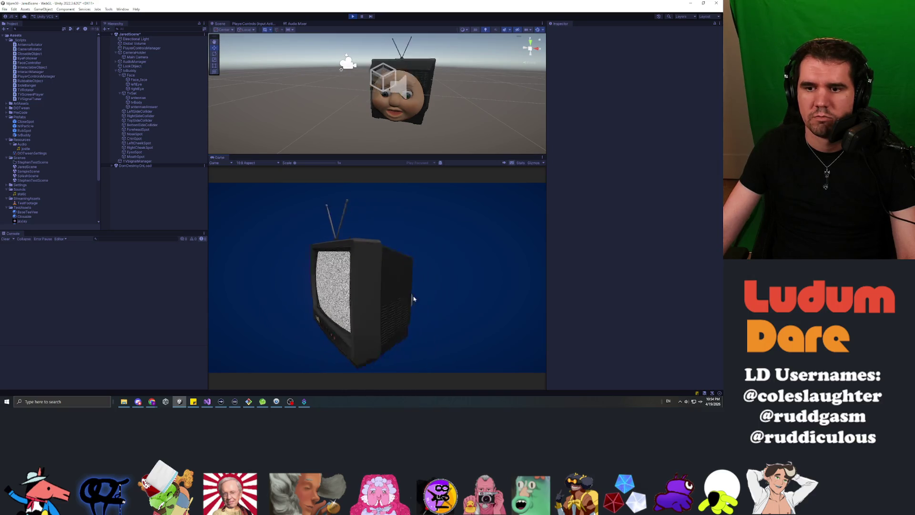
left_click(449, 291)
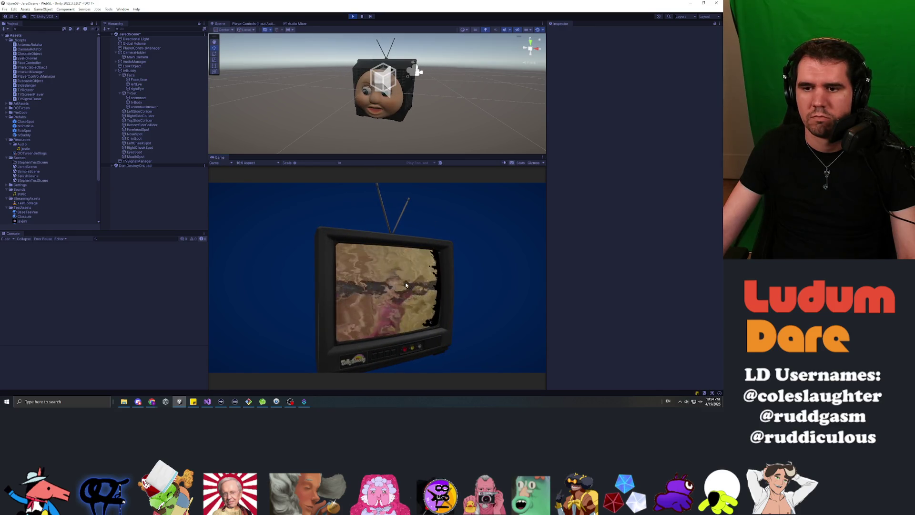
left_click(389, 306)
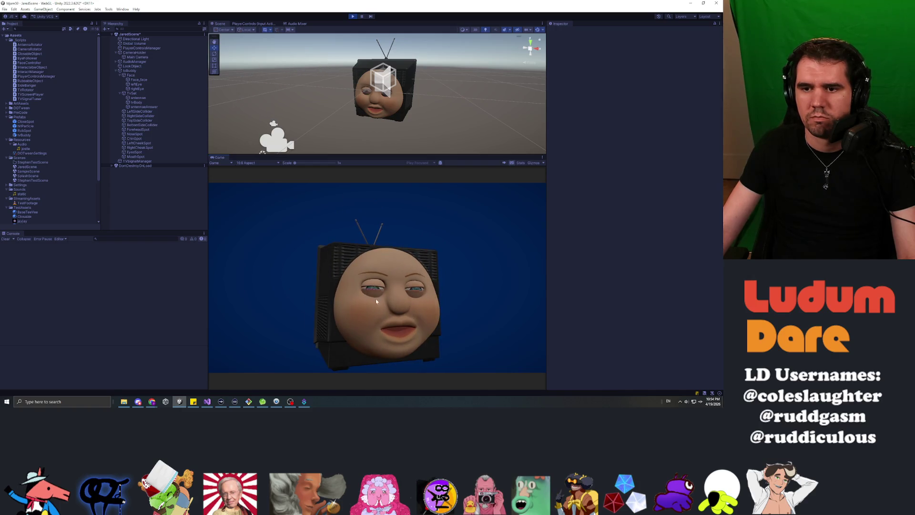
left_click(330, 284)
mouse_move(411, 295)
left_mouse_down()
mouse_move(611, 288)
mouse_move(517, 300)
mouse_move(339, 298)
left_mouse_up()
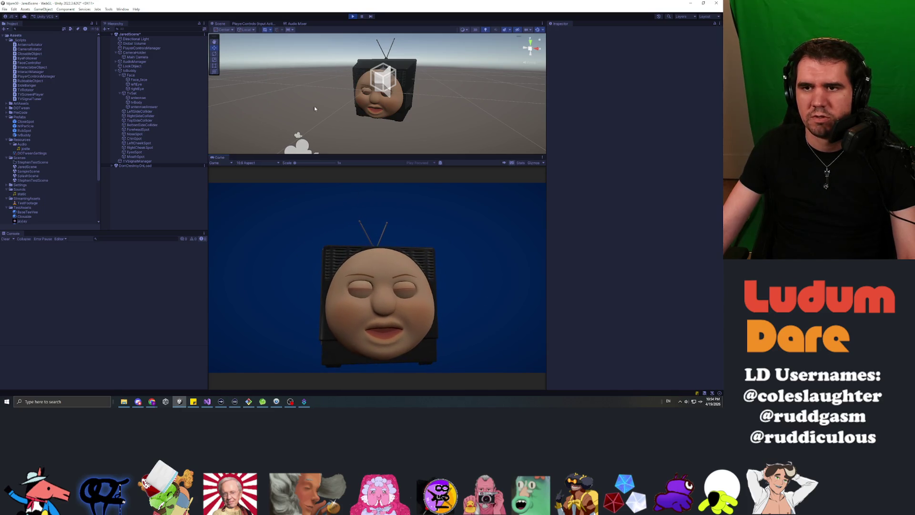
left_click(354, 16)
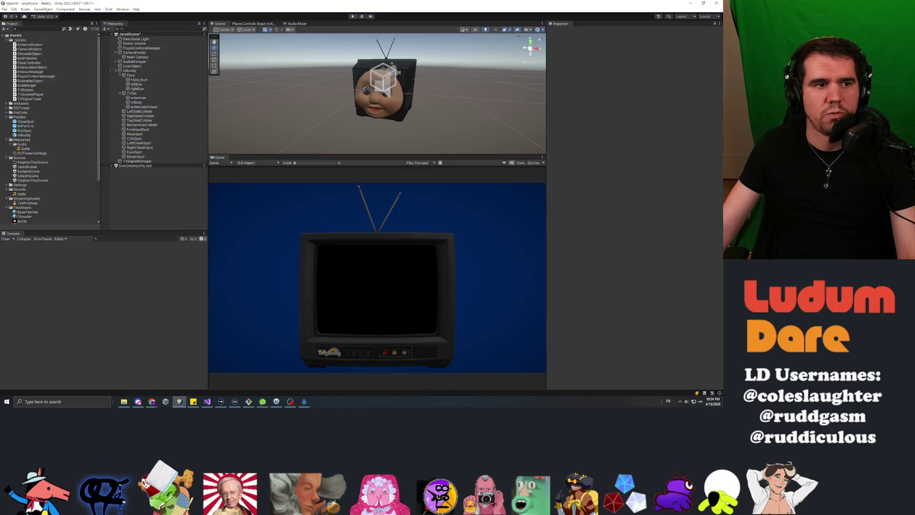
key("alt+Tab")
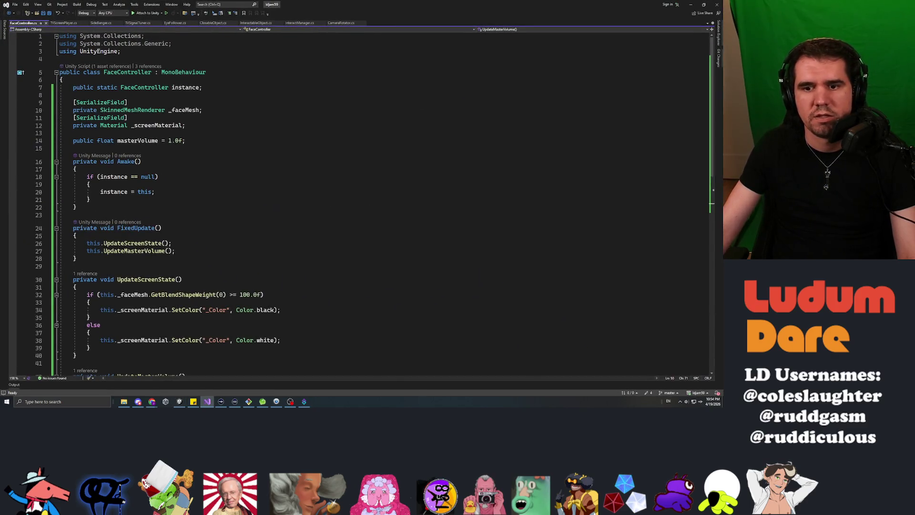
Step: Scroll through FaceController's UpdateMasterVolume code, then bring up the TVScreenPlayer.cs script
scroll(358, 201, "down", 6)
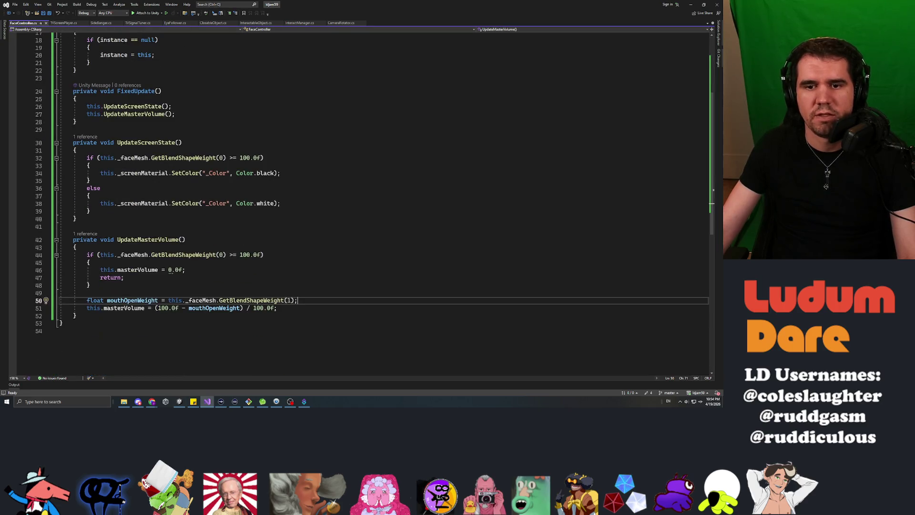
scroll(358, 200, "up", 6)
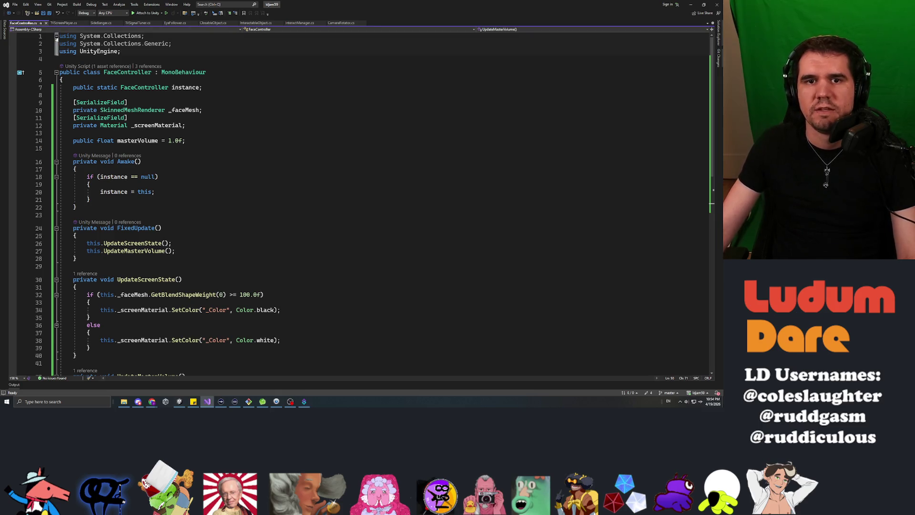
scroll(357, 200, "down", 8)
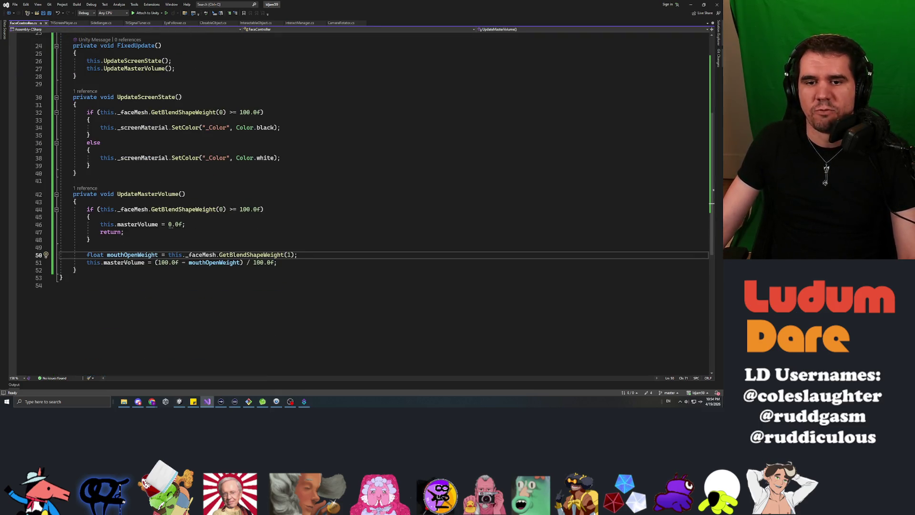
scroll(358, 200, "up", 8)
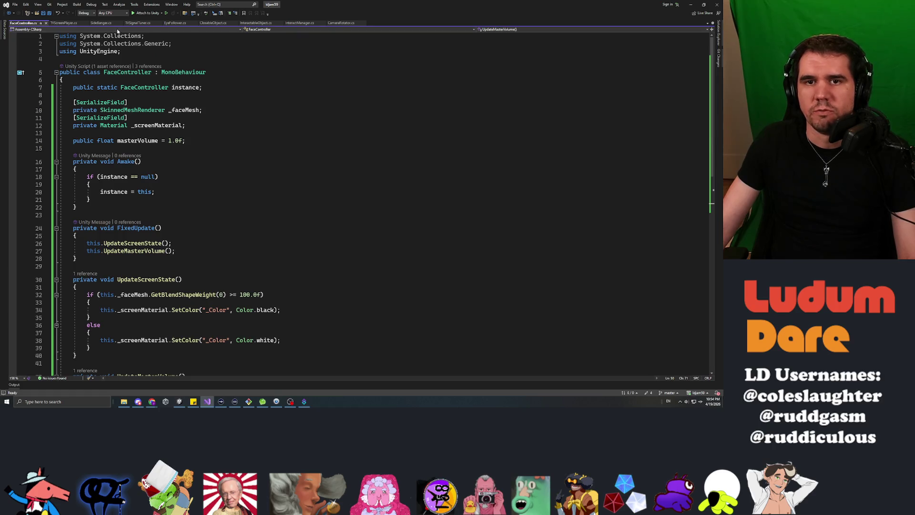
left_click(65, 24)
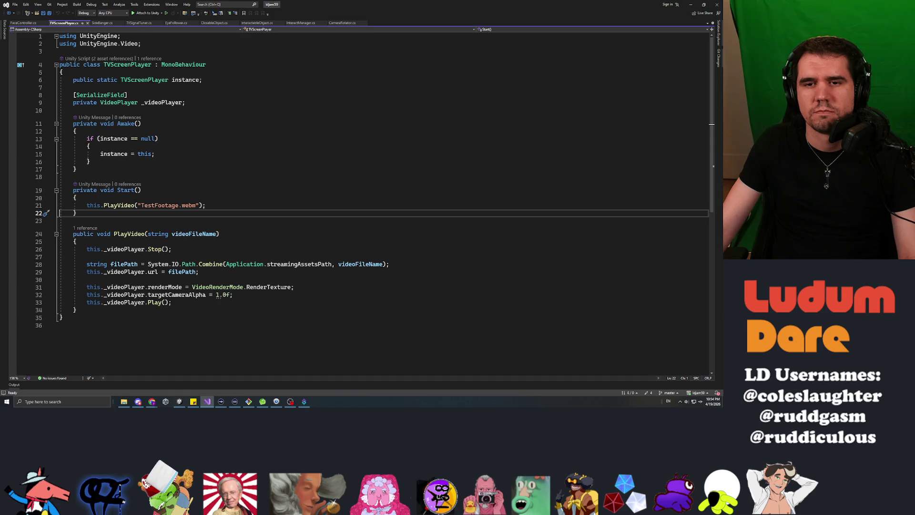
Step: Add an empty public UpdateVolume(float staticAmount) method after PlayVideo and save the script
left_click(76, 310)
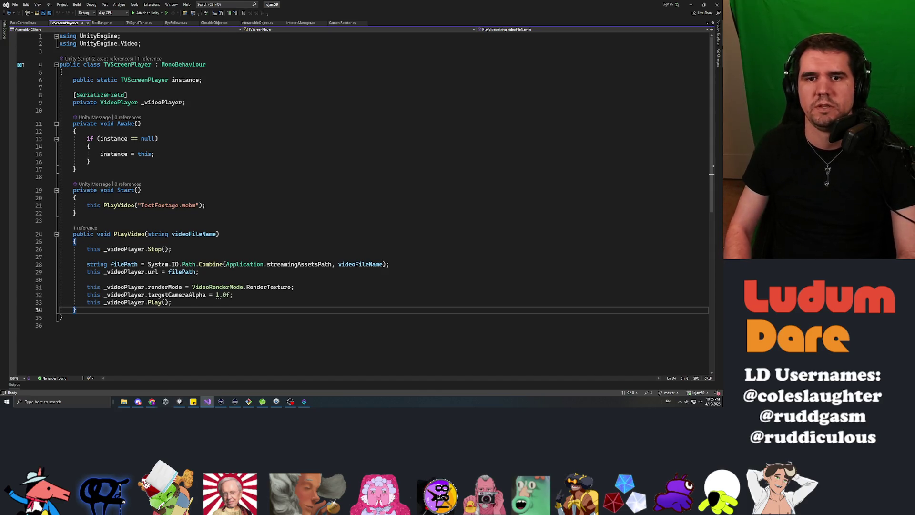
key("Return")
key("Return")
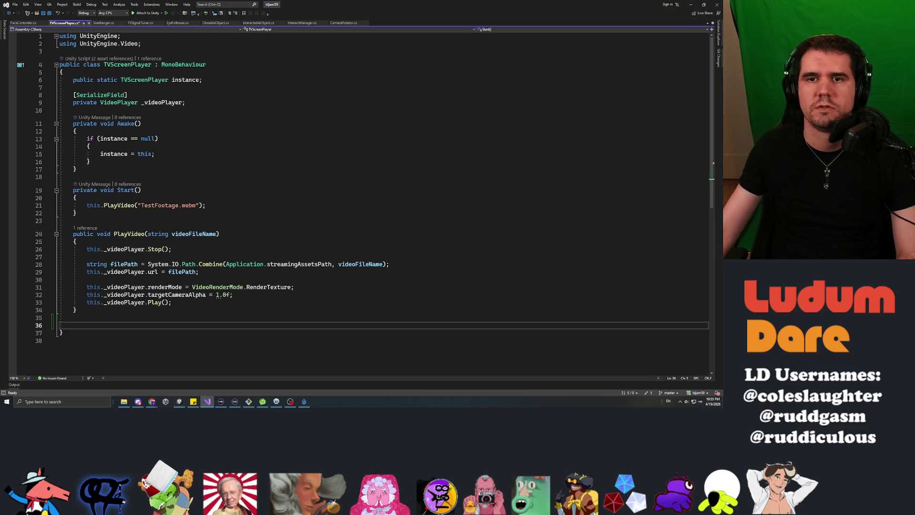
left_click(140, 23)
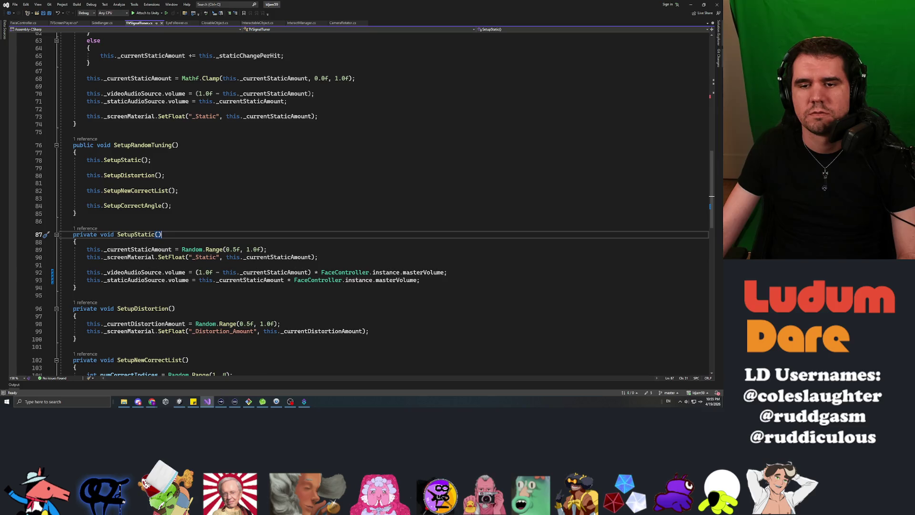
left_click(67, 23)
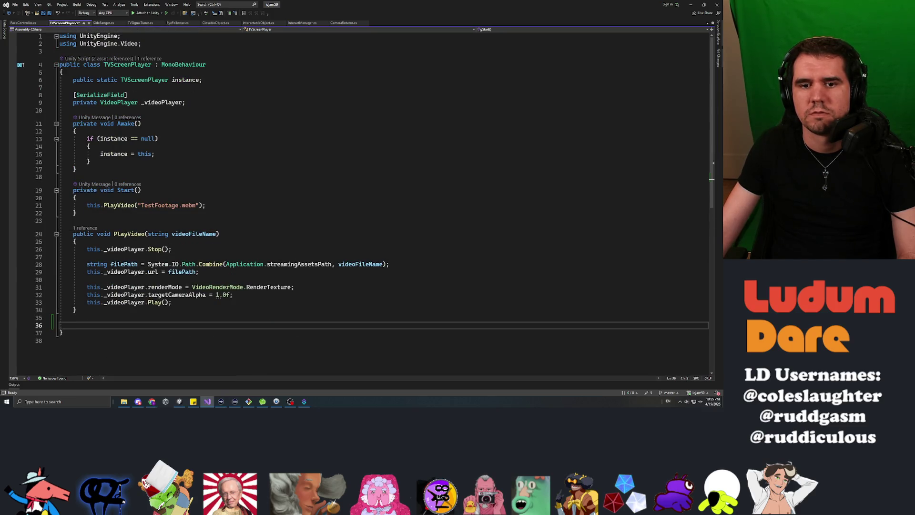
type("public ")
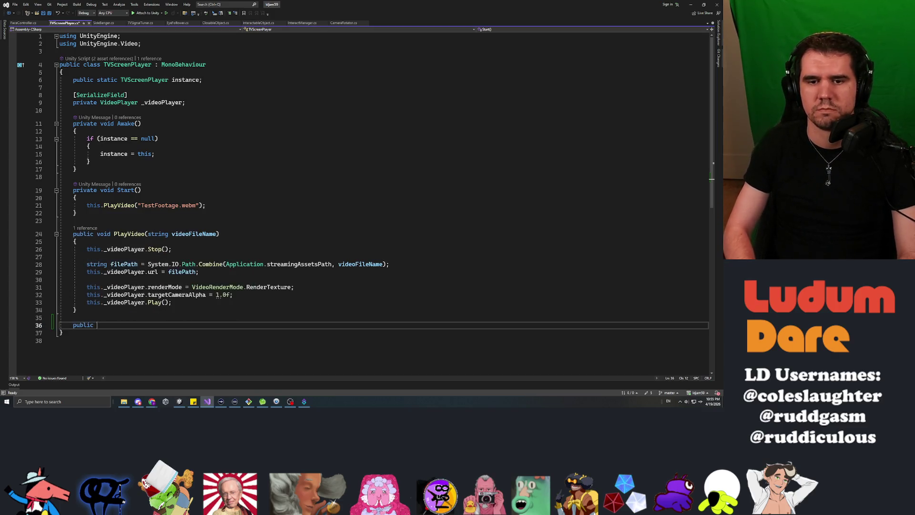
type("void UpdateVolume()")
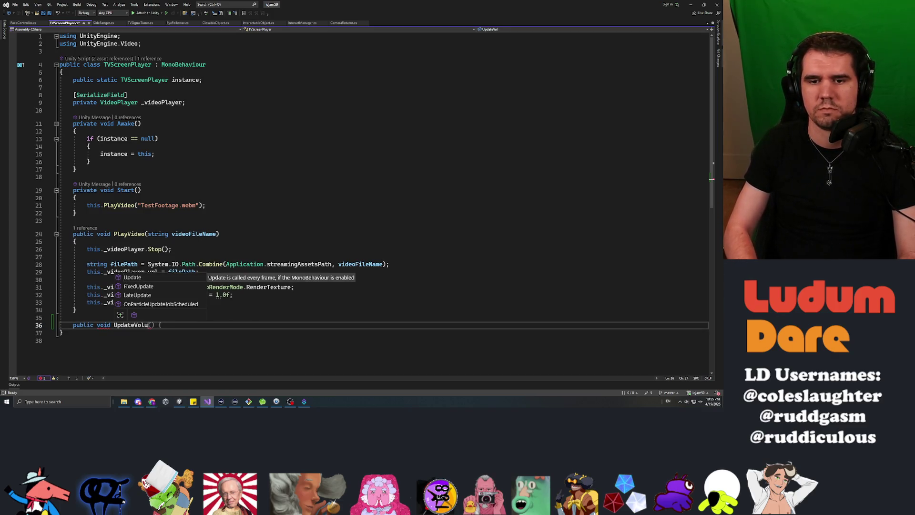
key("Left")
type("float staticAmount")
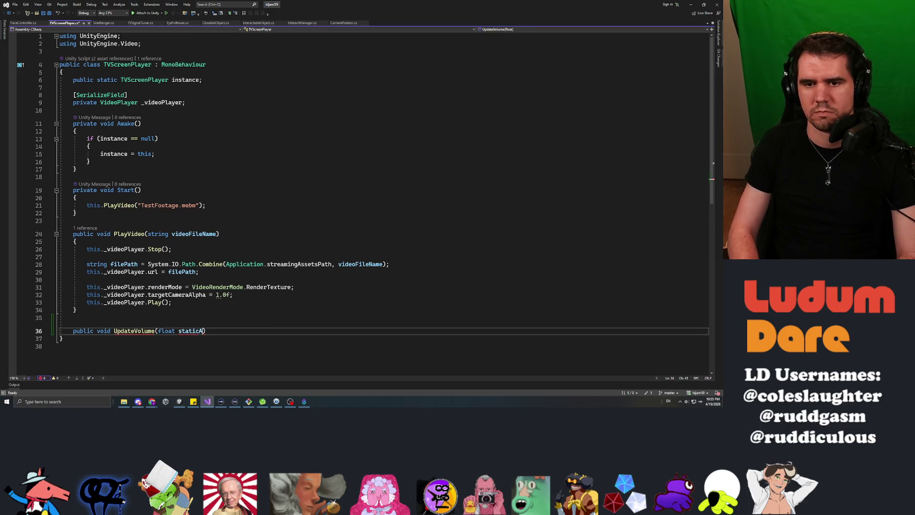
key("End")
key("Return")
type("{")
key("Return")
key("ctrl+s")
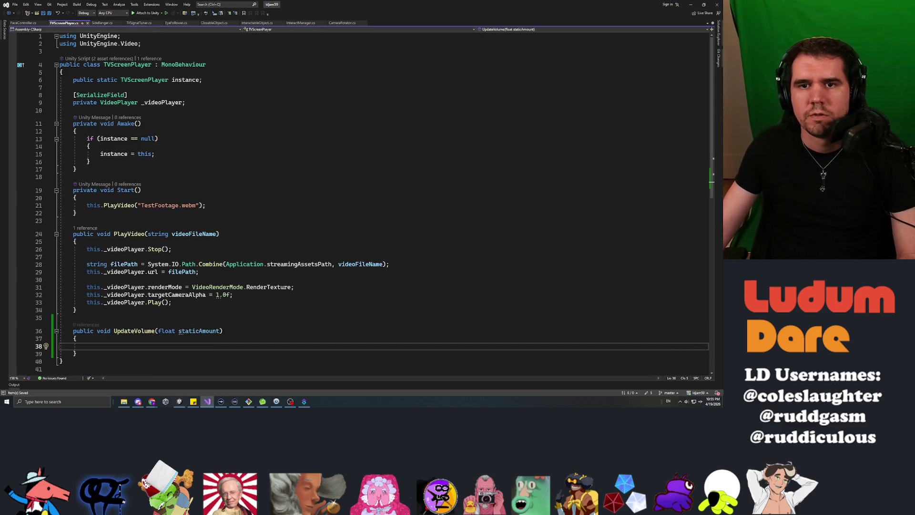
Step: Declare a private List<AudioSource> _audioSources field among the field declarations
left_click(74, 110)
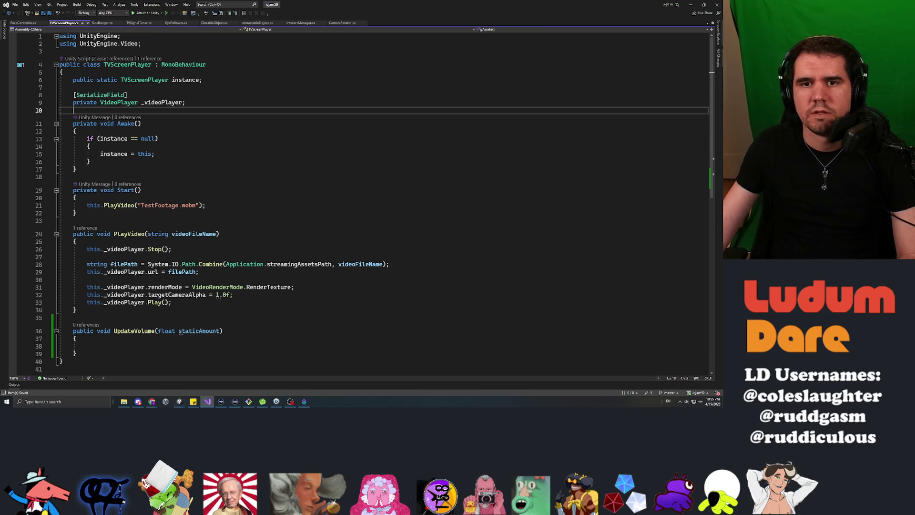
key("Return")
key("Return")
key("Up")
type("[SerializeField")
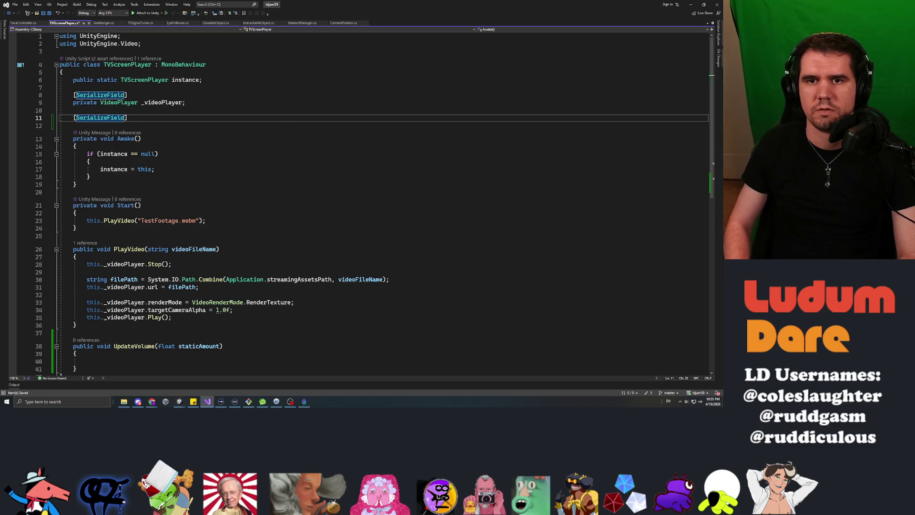
key("Right")
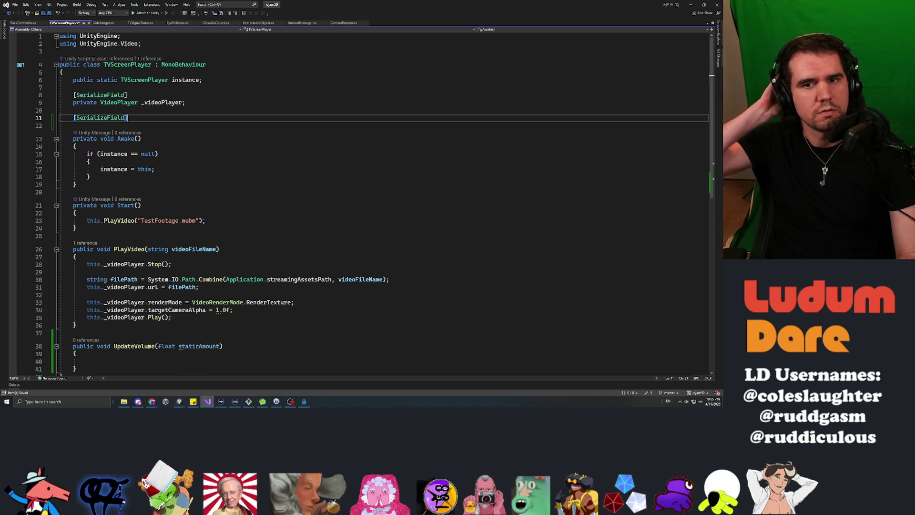
key("shift+Home")
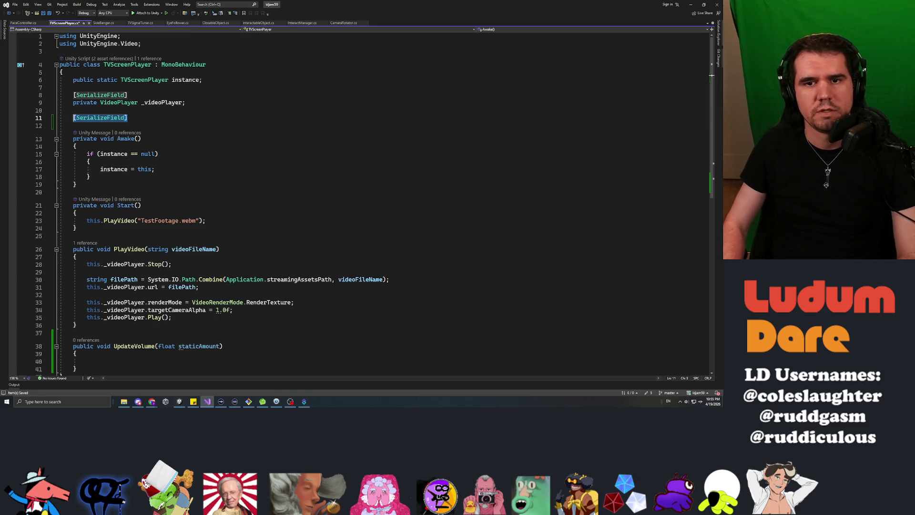
type("private L")
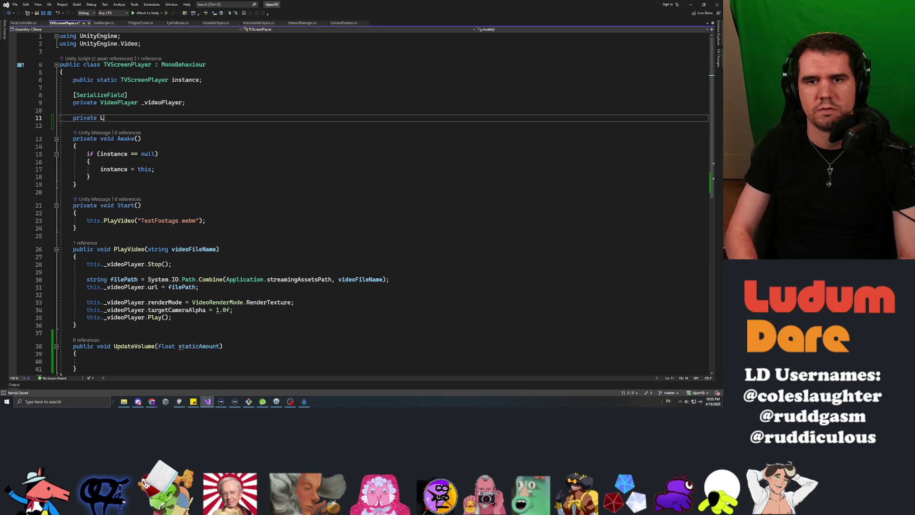
type("ist<AudioSource")
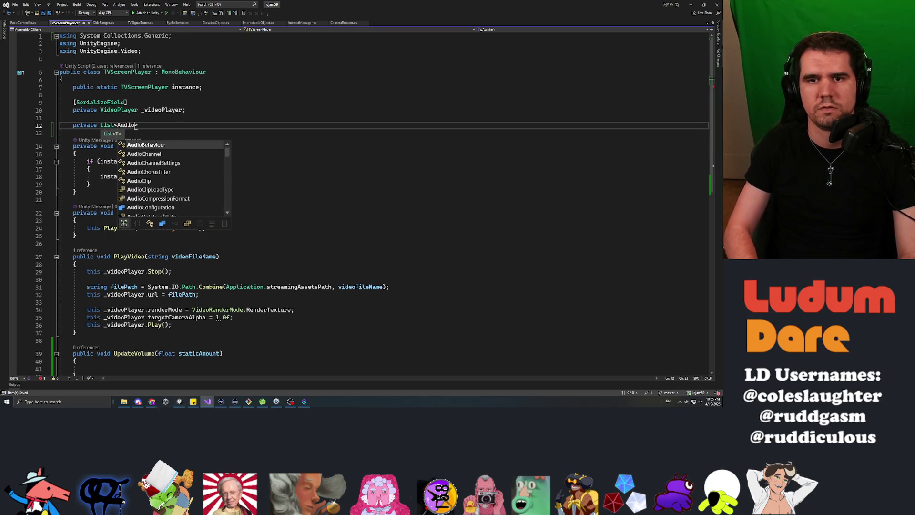
type("> _audio")
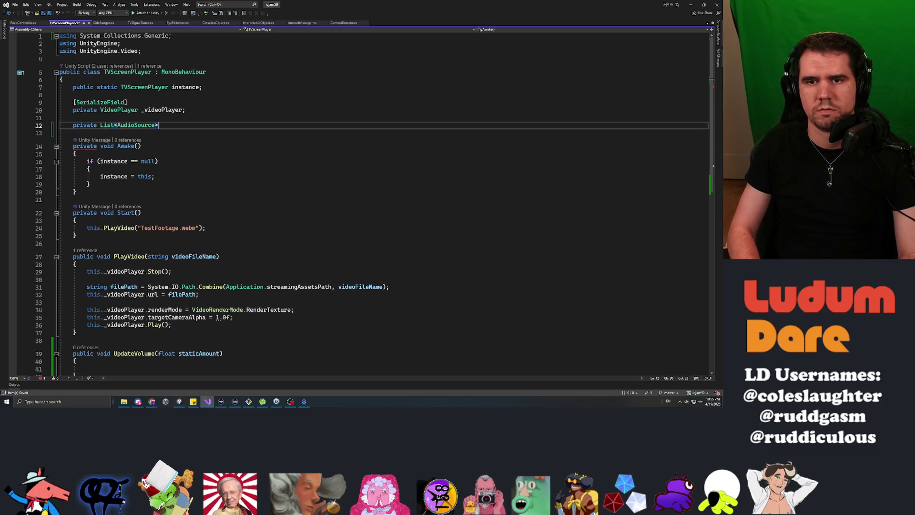
type("Sources;")
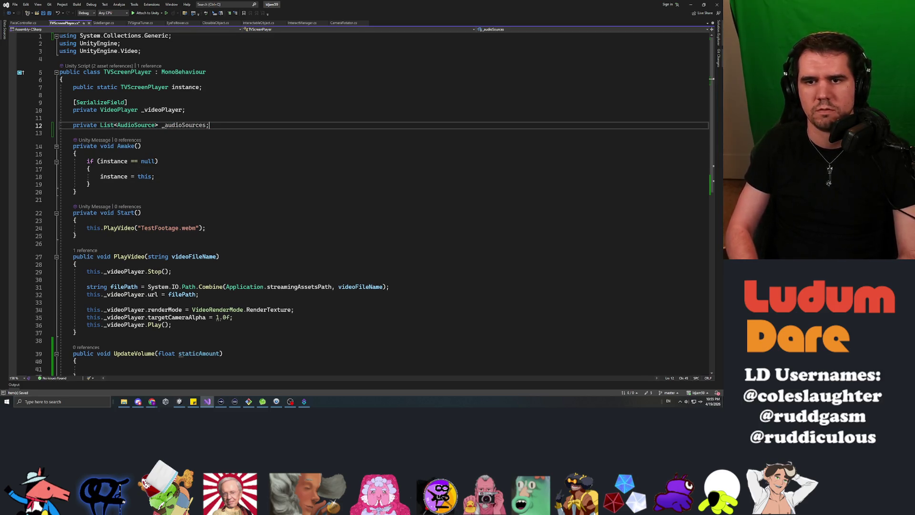
left_click(76, 153)
Step: Start a this._audioSources line in Awake, change the field type to AudioSource[], and save
key("Down")
key("Down")
key("Down")
key("End")
key("Return")
key("Return")
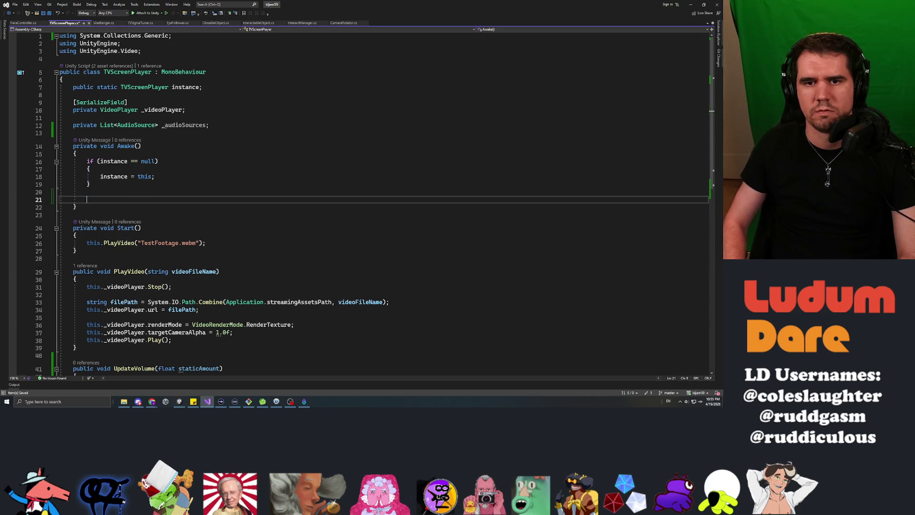
type("this._audioSources")
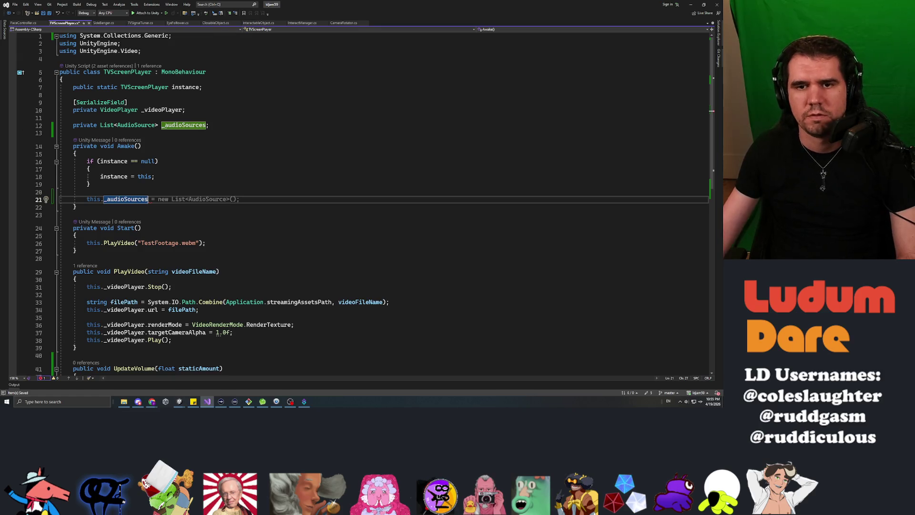
left_click(136, 125)
key("ctrl+shift+Left")
key("ctrl+shift+Left")
key("ctrl+shift+Left")
type("AudioSource[]")
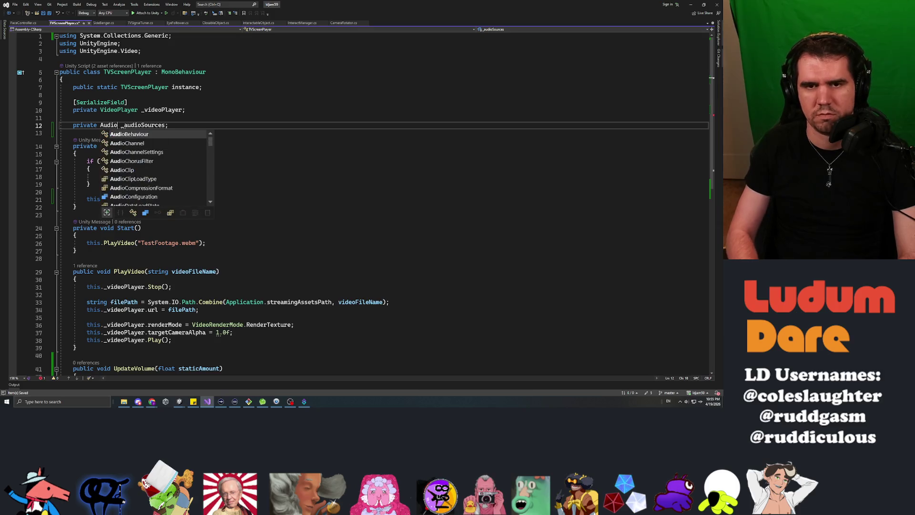
key("ctrl+s")
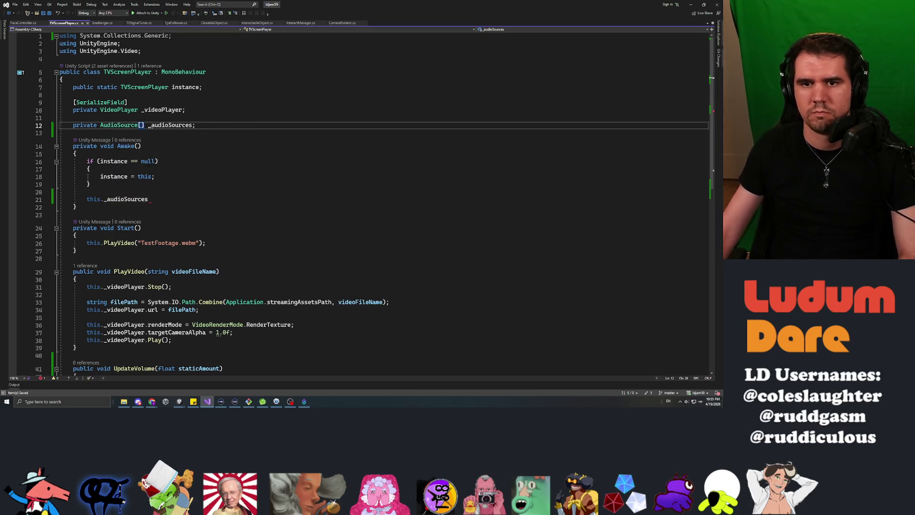
Step: Complete the Awake line as this._audioSources = GetComponents<AudioSource>();
left_click(149, 199)
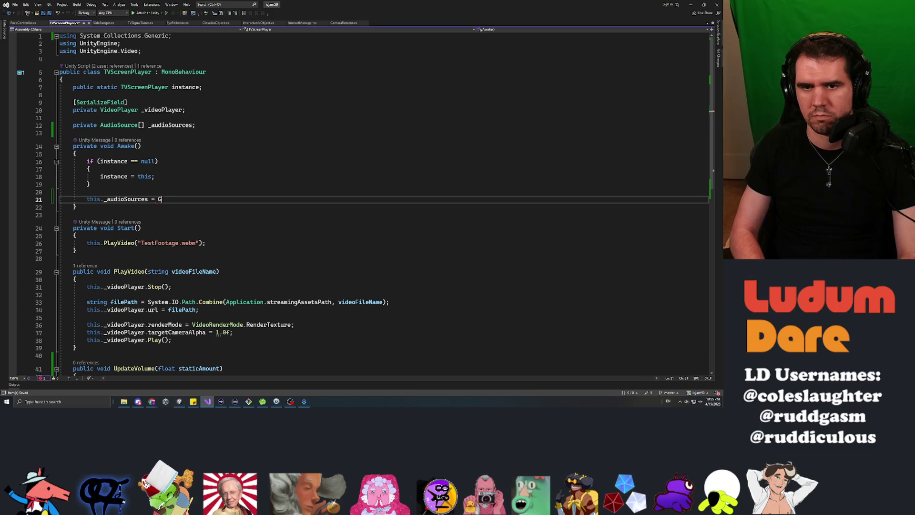
type("etcomponents<AudioSource>")
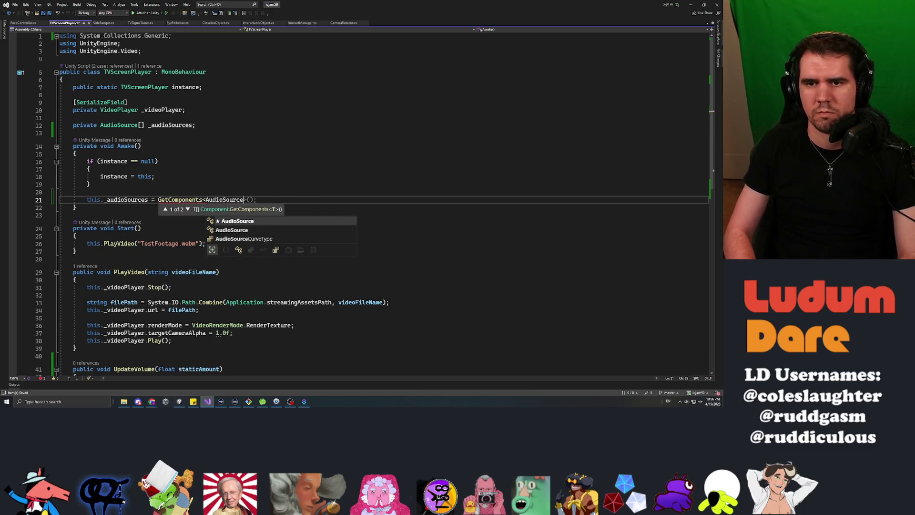
type("()")
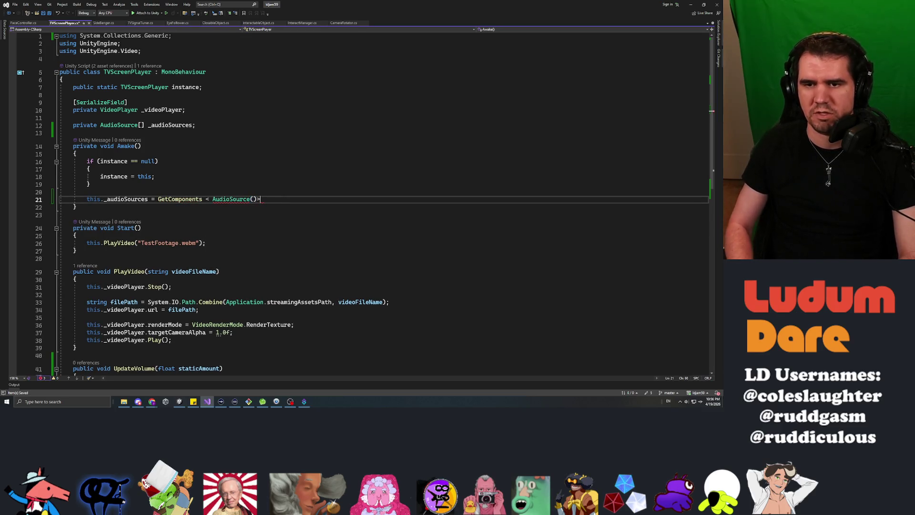
key("Left")
key("BackSpace")
key("BackSpace")
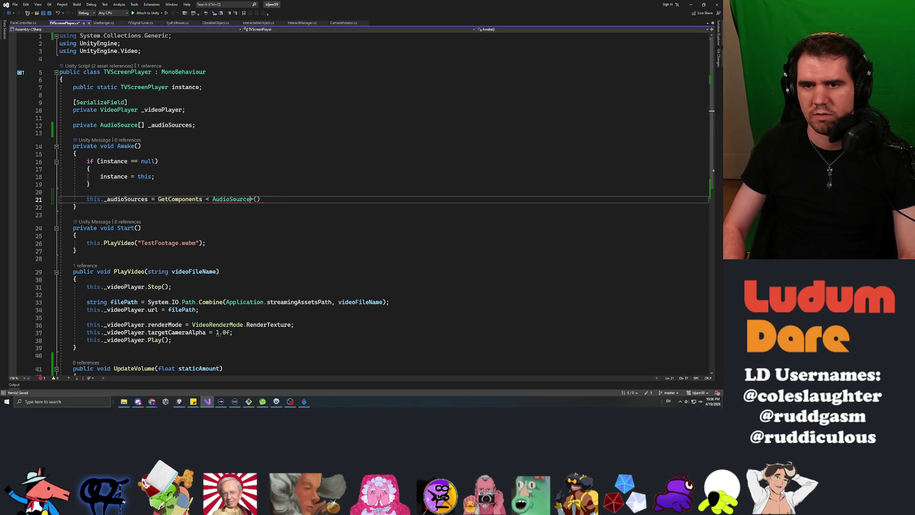
key("End")
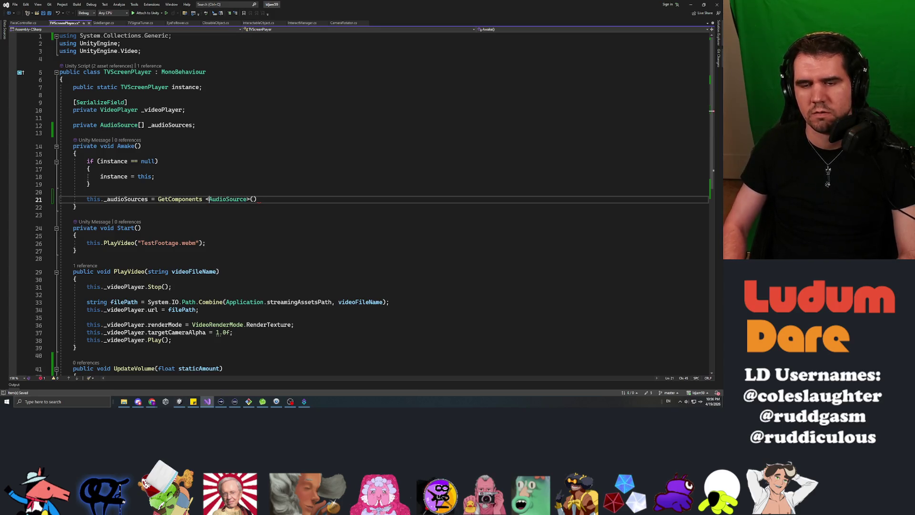
type(";")
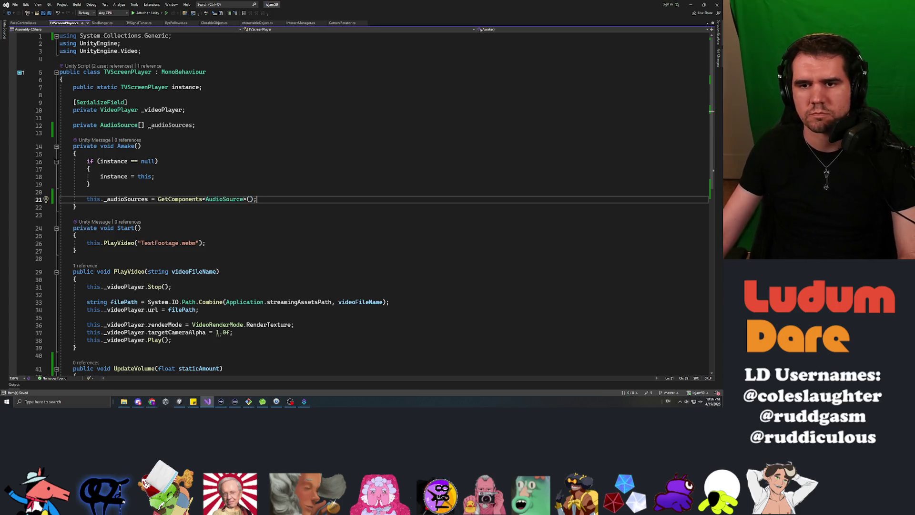
scroll(362, 200, "down", 8)
left_click(78, 210)
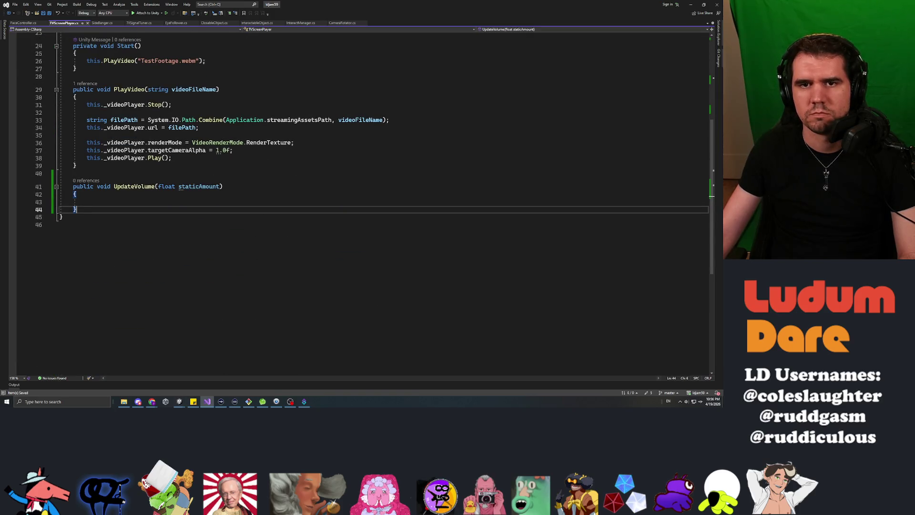
Step: Close the InteractableObject, InteractManager, CameraRotator, EyeFollower and TVSignalTuner script tabs
left_click(282, 23)
left_click(279, 23)
left_click(275, 23)
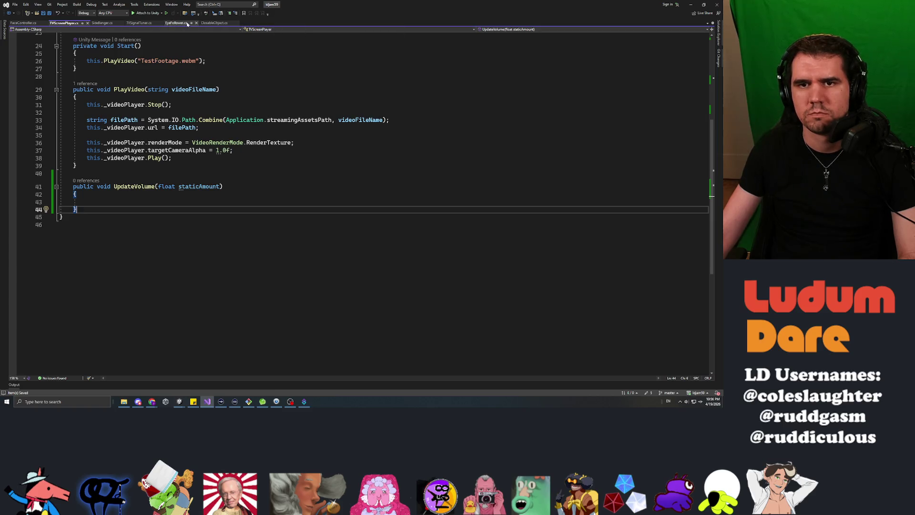
left_click(196, 23)
left_click(141, 23)
left_click(161, 22)
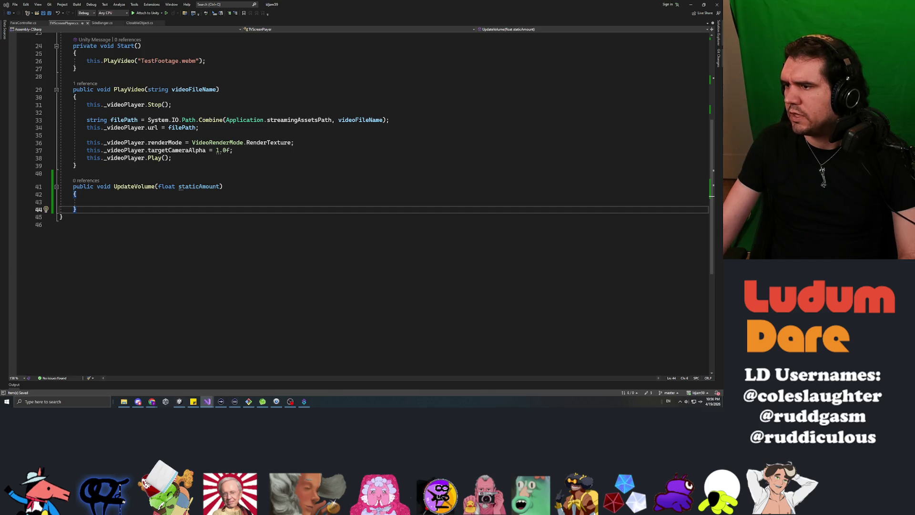
Step: In UpdateVolume, set this._audioSources[0].volume = (1.0f - staticAmount) * FaceController.instance.masterVolume;
left_click(87, 202)
type("this._audioSources[-")
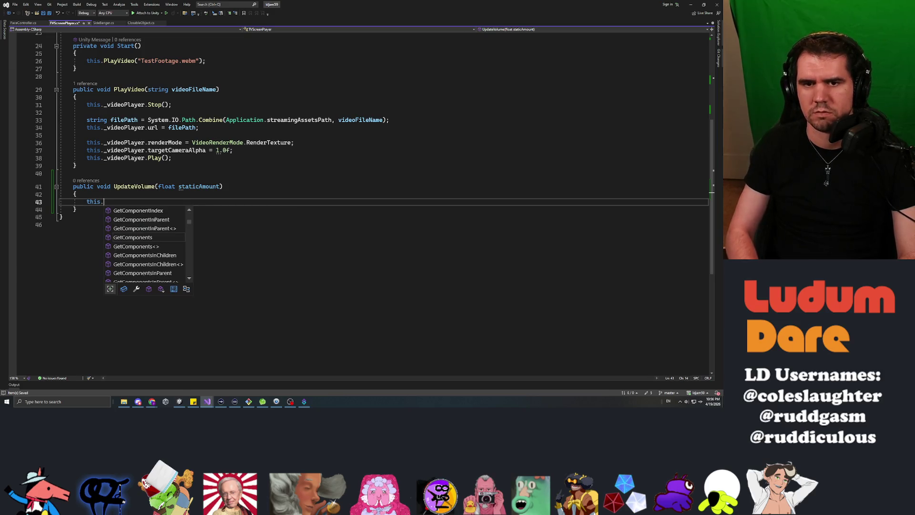
type("0].volume = ")
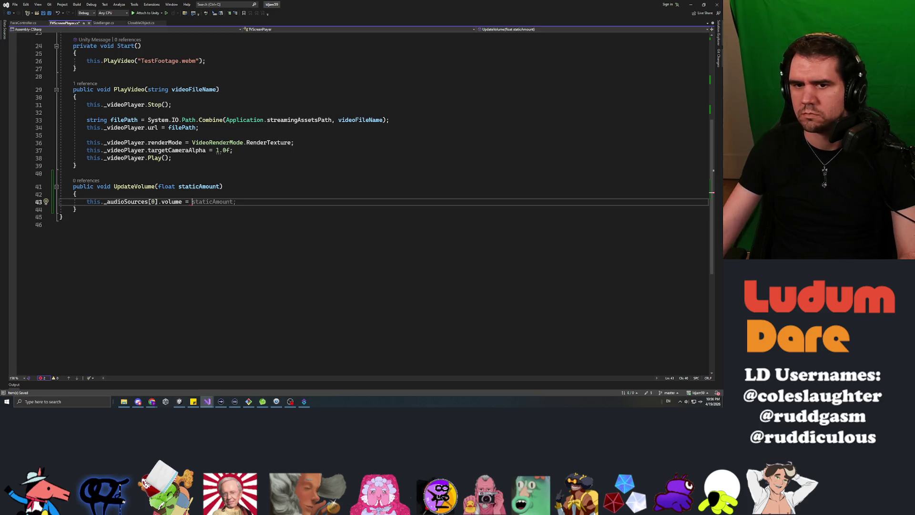
type("(")
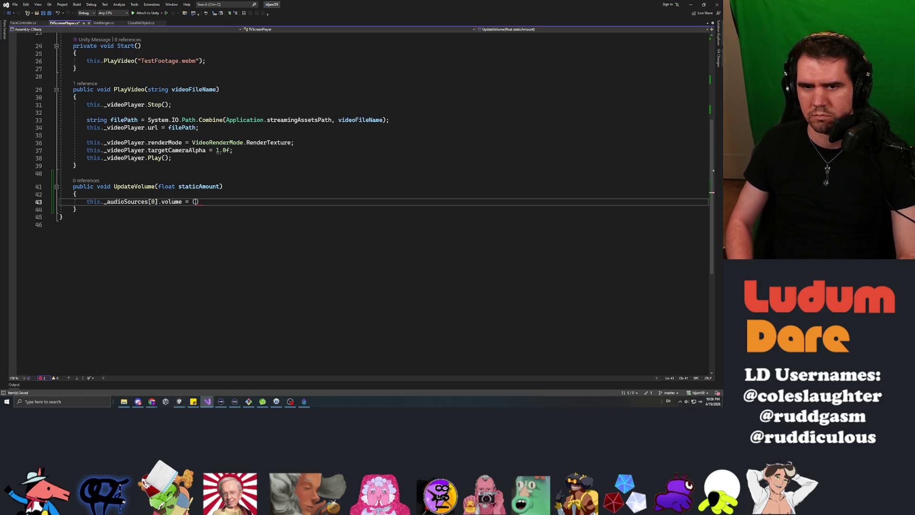
type("1.0f - staticA")
key("Tab")
type(")")
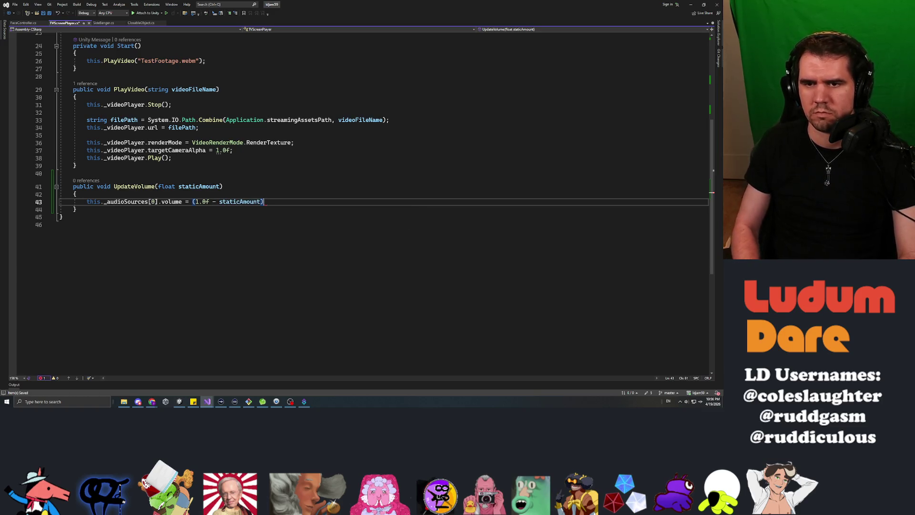
type(" * FaceCon")
key("Tab")
type(".instance.mas")
key("Tab")
type(";")
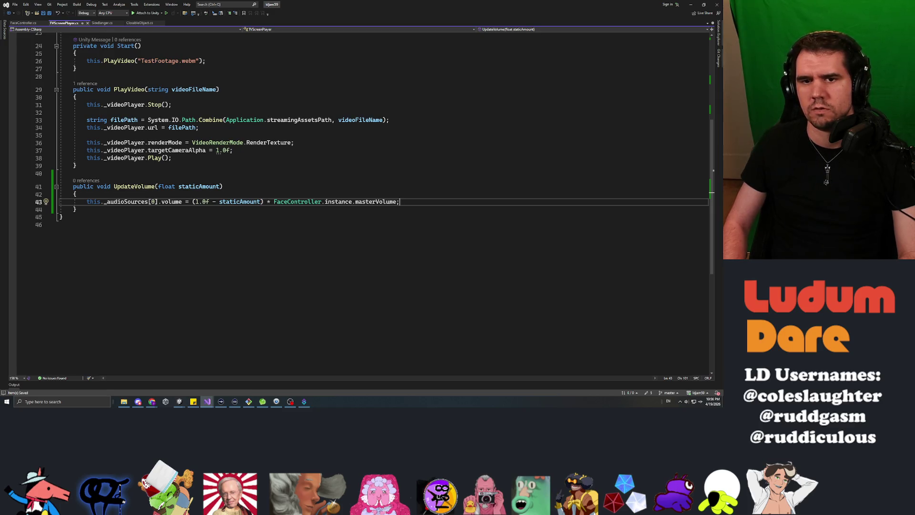
key("Up")
key("Up")
key("Up")
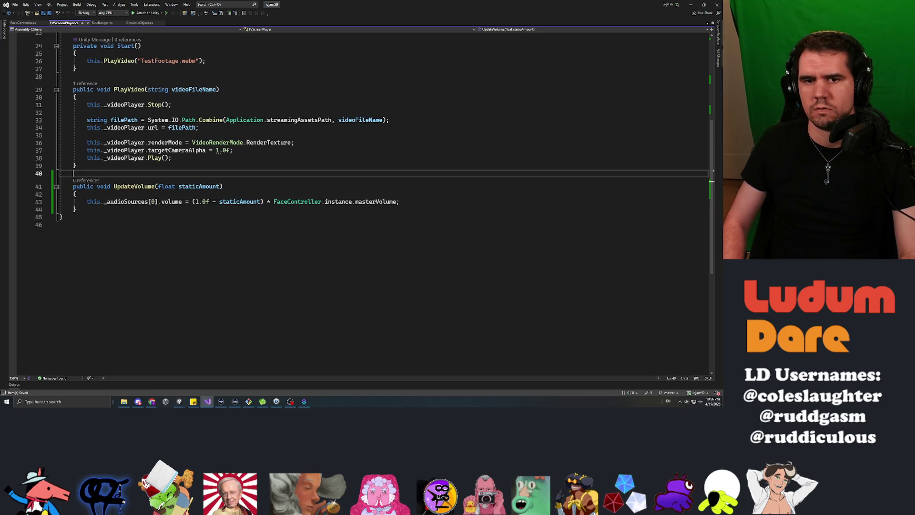
Step: Add an empty public UpdateMasterVolume() method above UpdateVolume
key("Return")
key("Return")
key("Up")
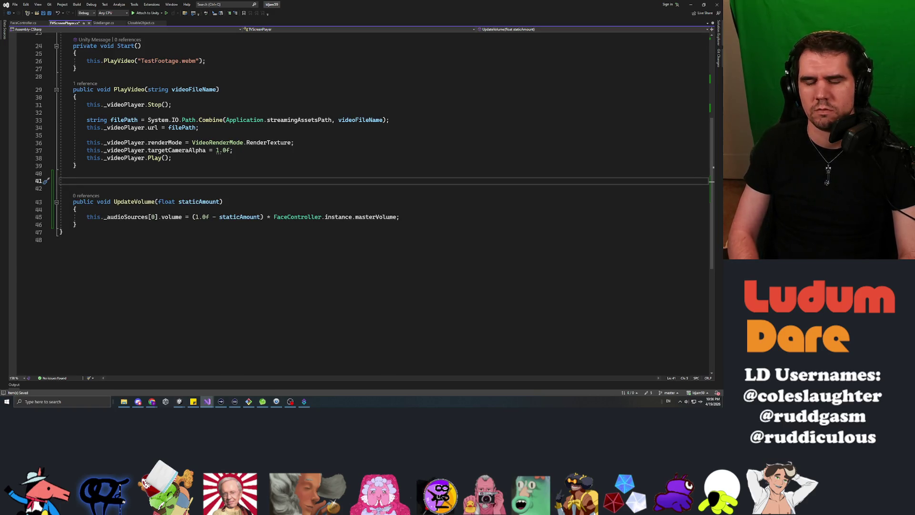
type("p")
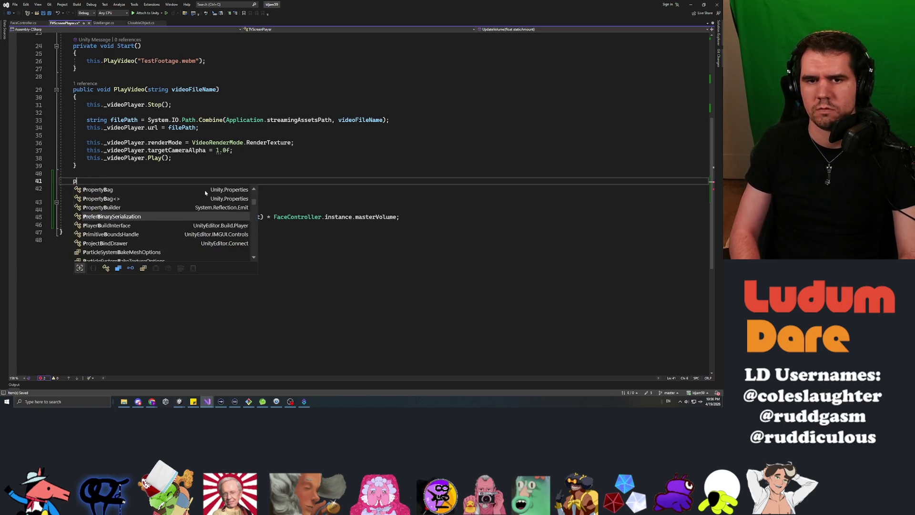
type("ublic voi")
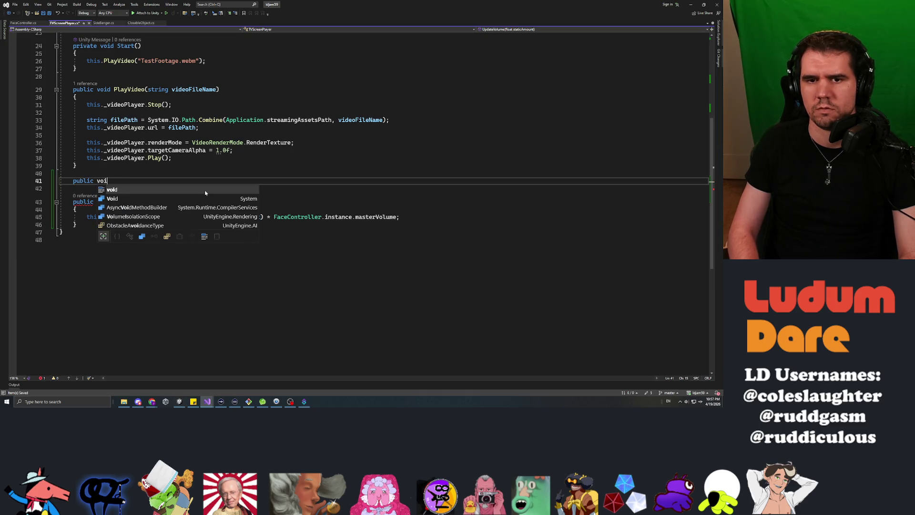
type("d UpdateM() {")
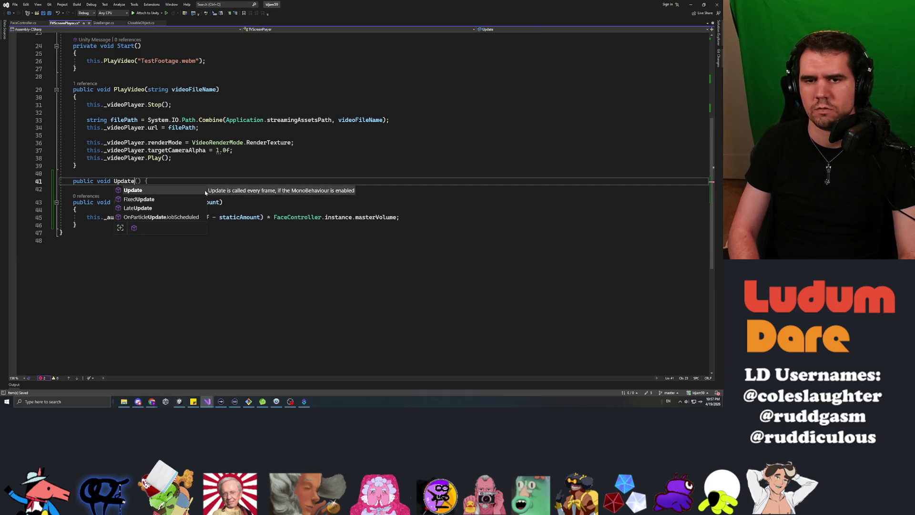
type("asterVolume")
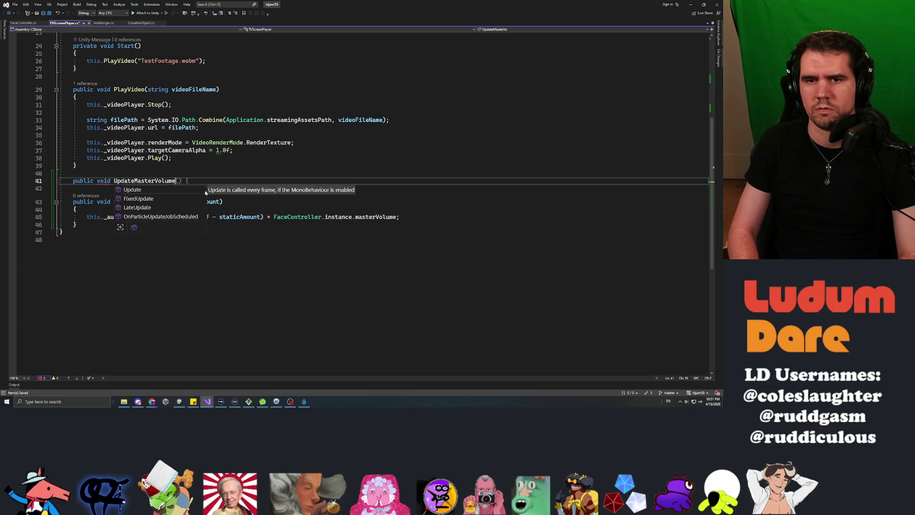
key("End")
key("BackSpace")
key("BackSpace")
key("Return")
type("{")
key("Return")
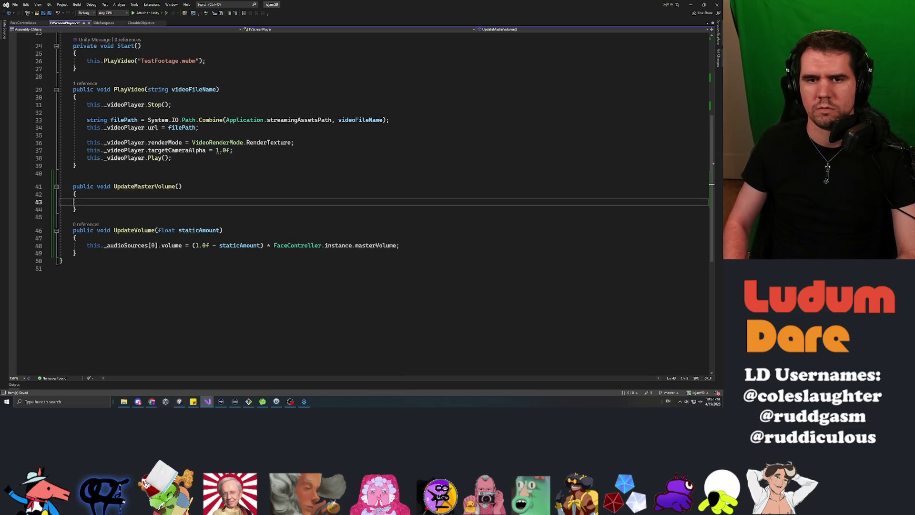
Step: Add the UpdateVolume line _audioSources[1].volume = staticAmount * FaceController.instance.masterVolume
key("Down")
key("Down")
key("Down")
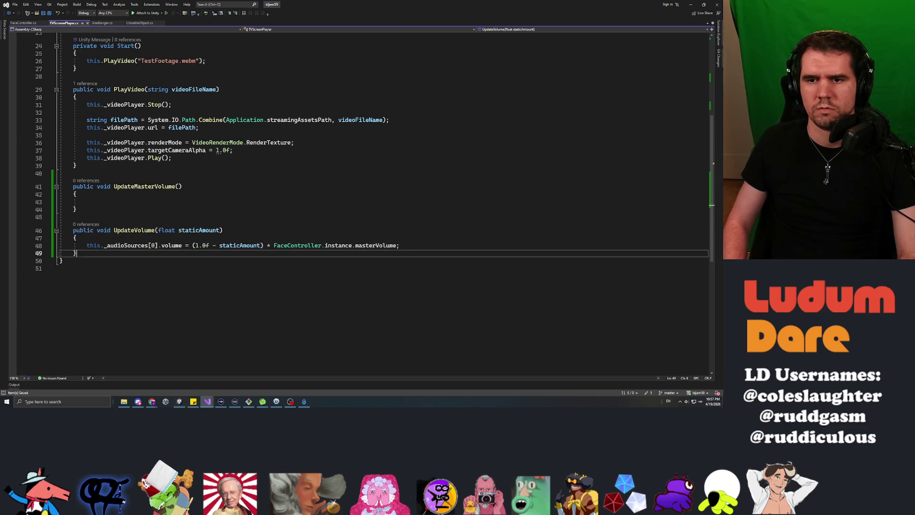
key("Up")
key("End")
key("Return")
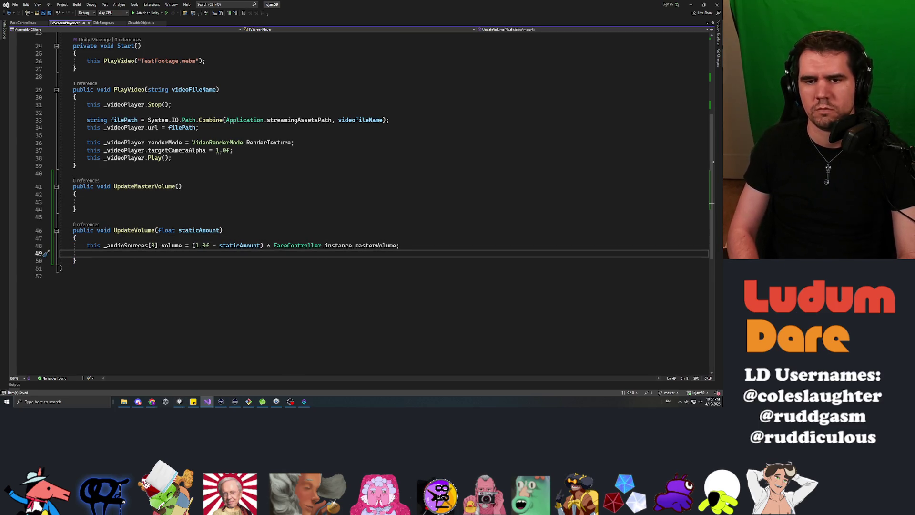
type("this._audios")
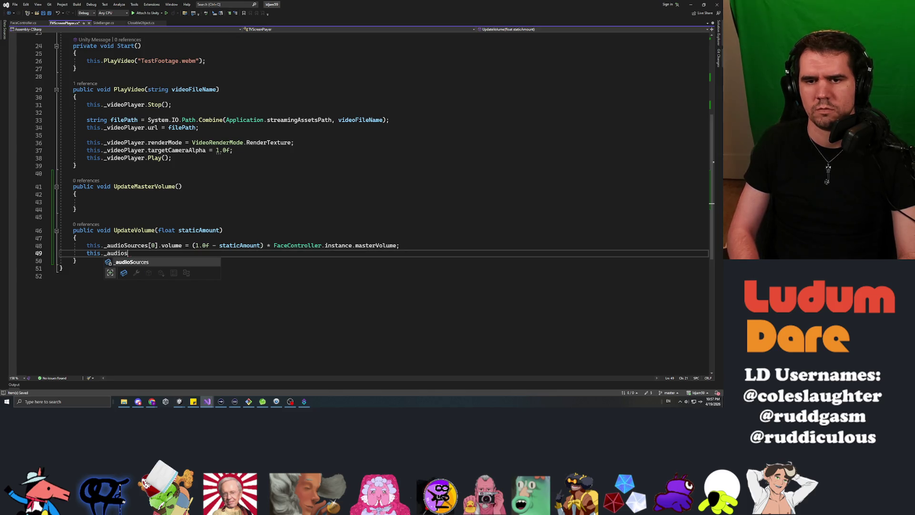
type("ources[1].volume = ")
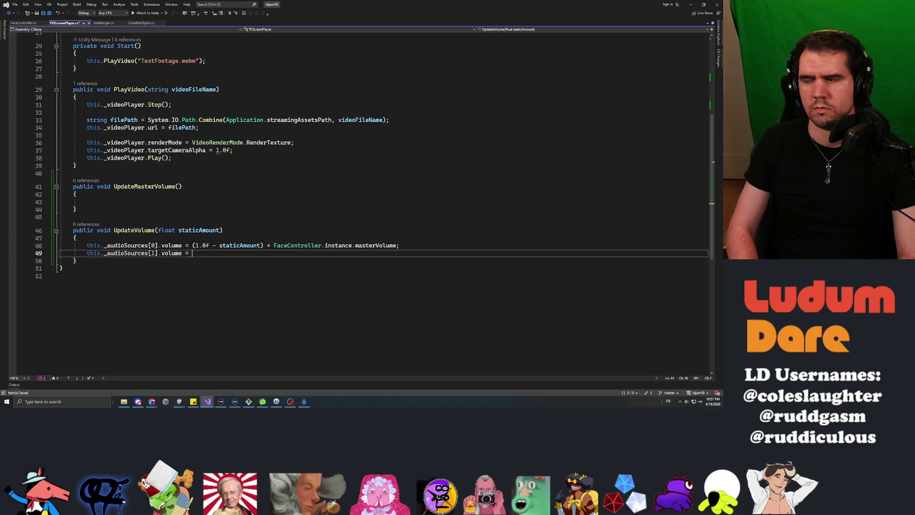
type("static")
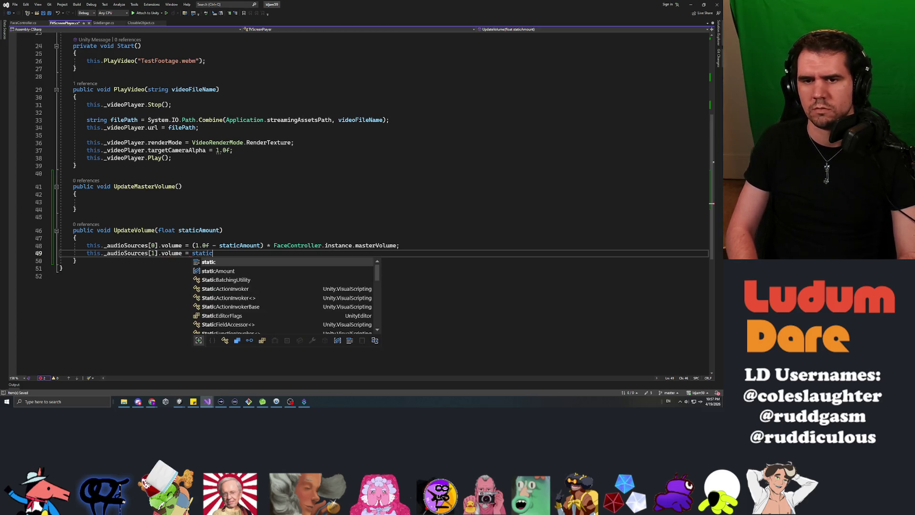
type("Amount Face")
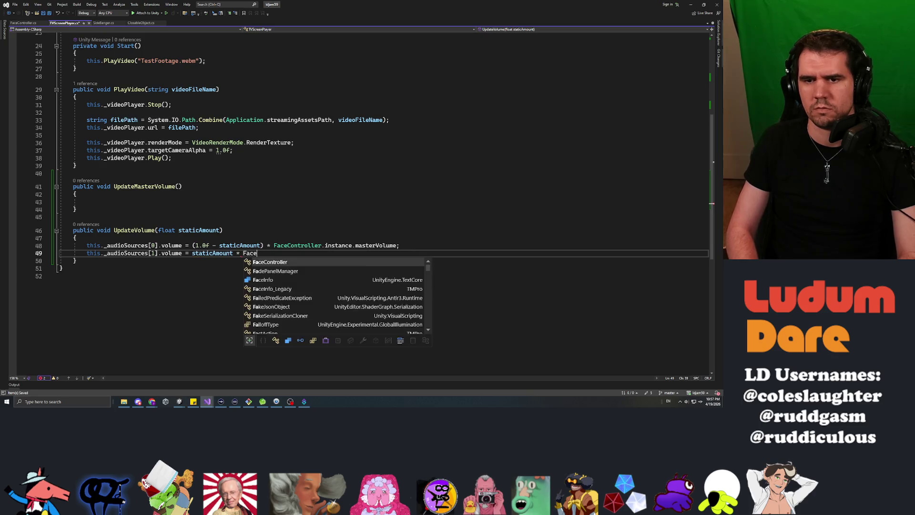
type("Controller.isntan")
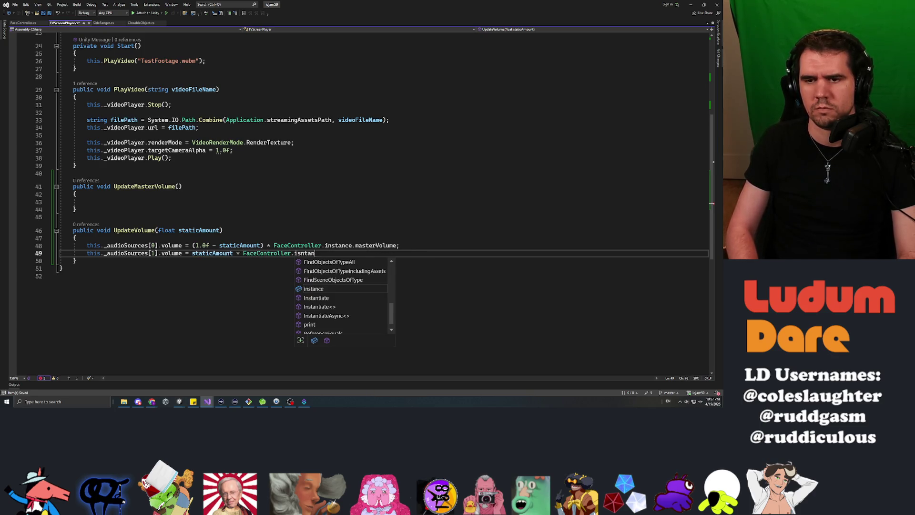
type("censtance.masterVolume;")
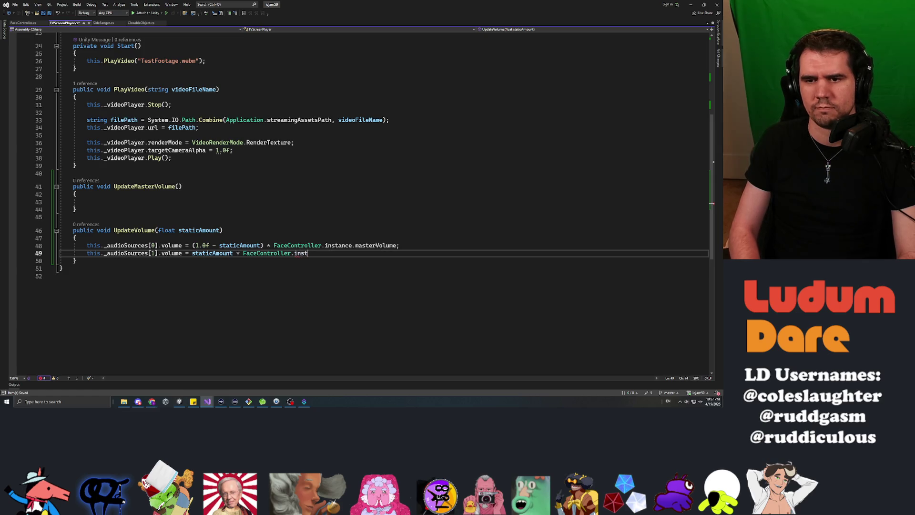
key("Up")
key("Up")
key("Up")
key("Down")
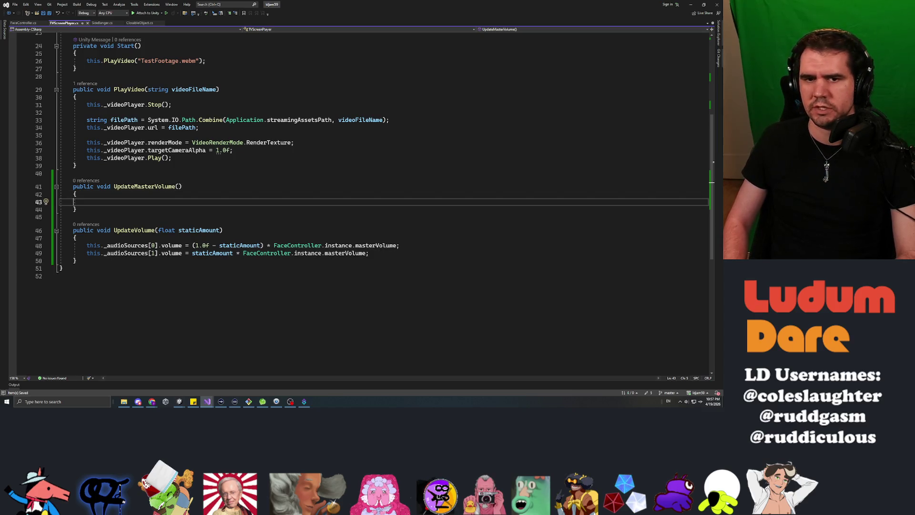
Step: In UpdateMasterVolume, write this._audioSources[0].volume = this._audioSources[0].volume, deleting the trailing UpdateMasterVolume() call
key("Tab")
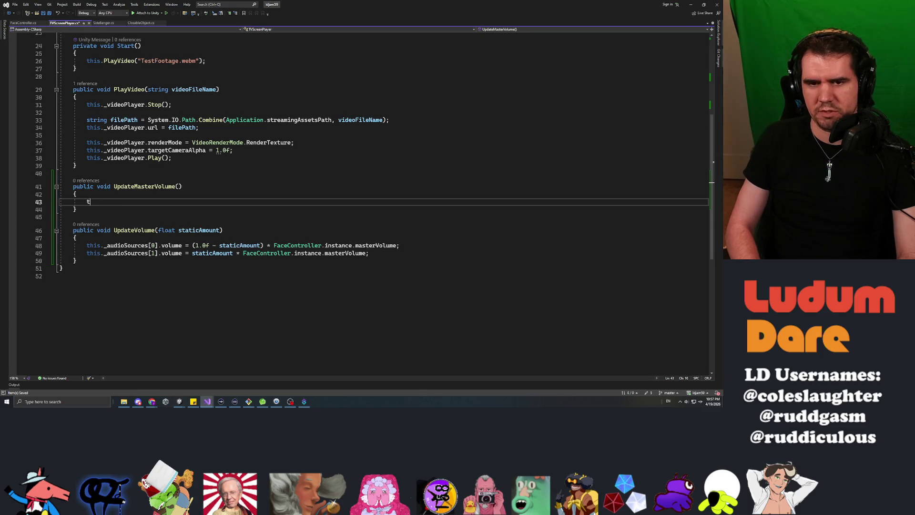
type("his._audioSources[0")
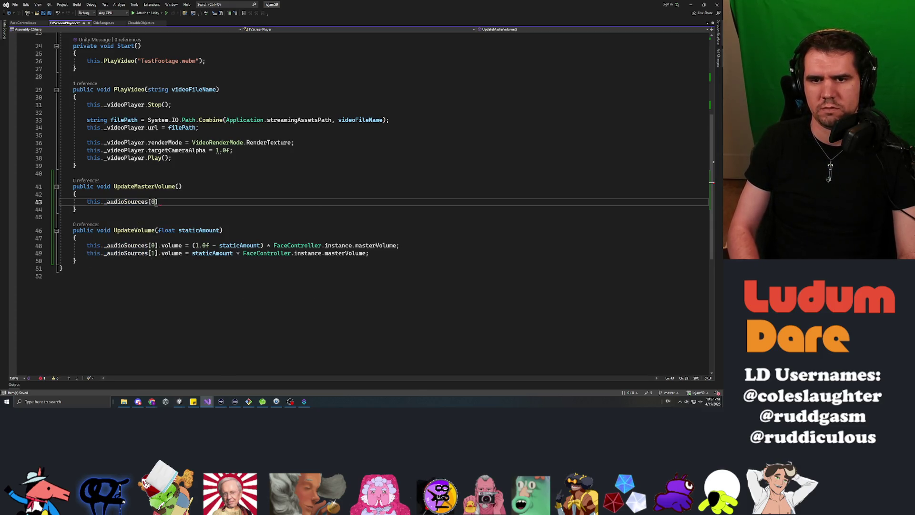
type("].volume")
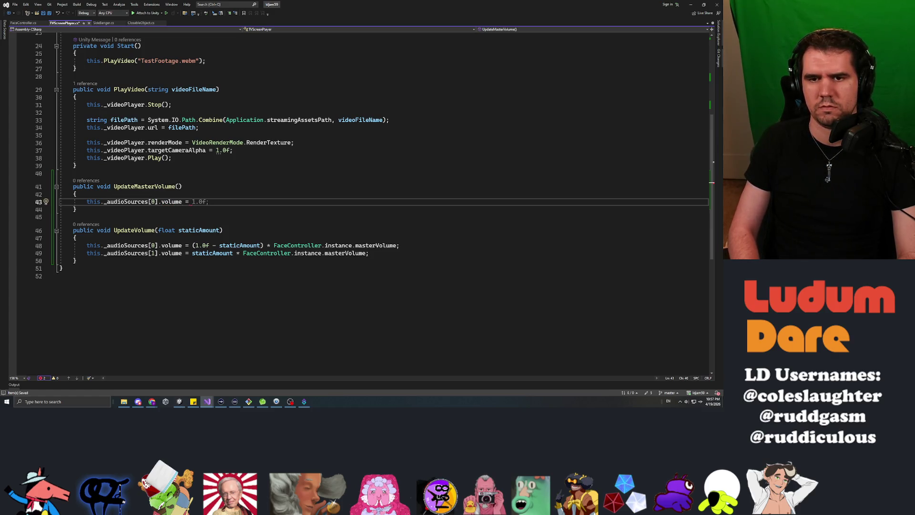
type("this._audioSources")
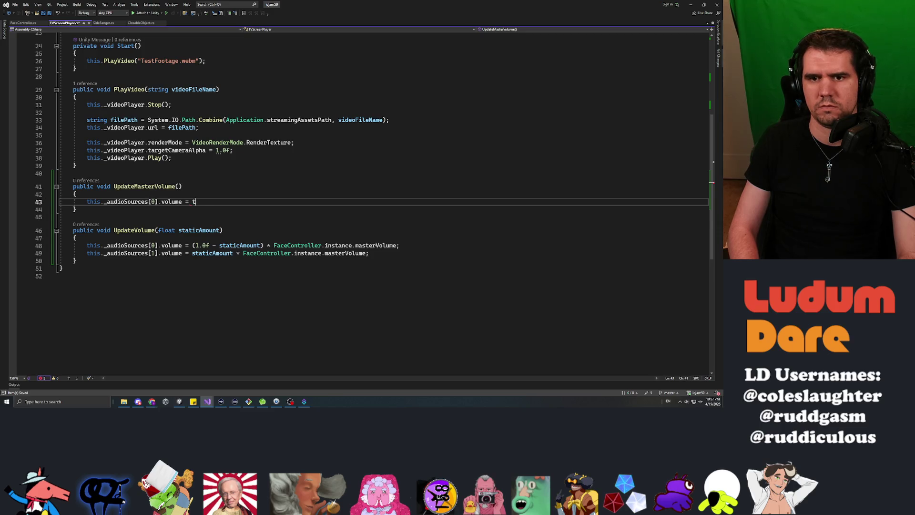
type("[0].vol")
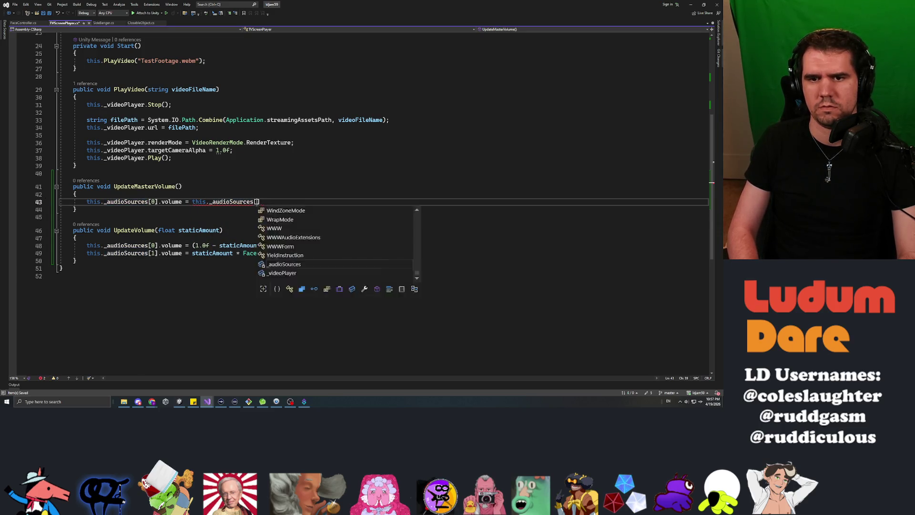
type("* ")
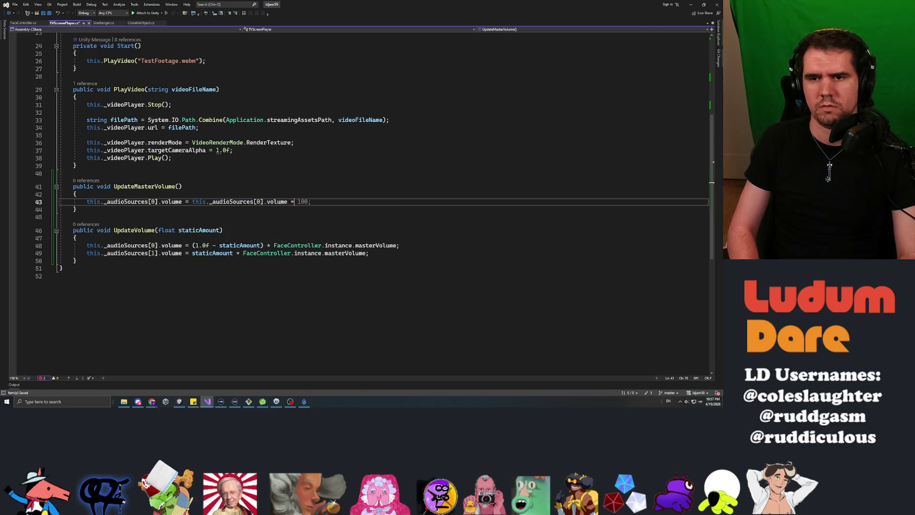
type("UpdateMasterVolume();")
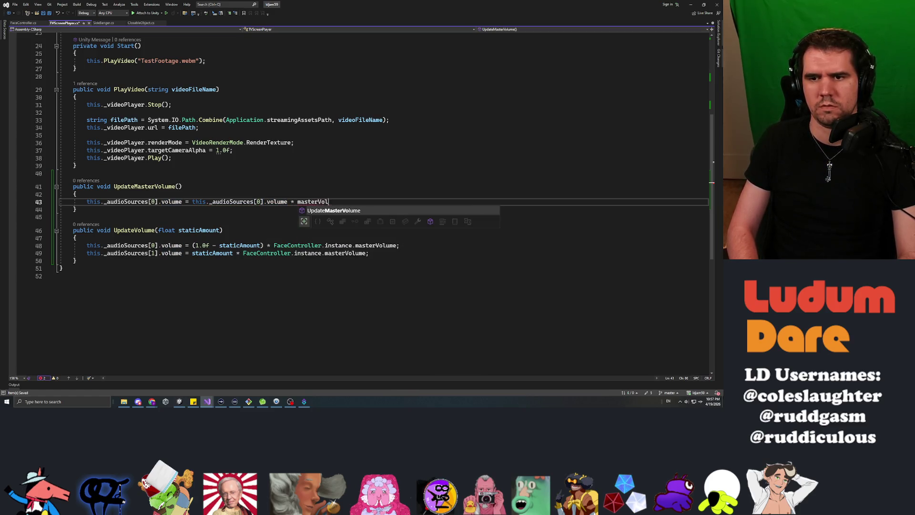
left_click(311, 202)
left_click_drag(298, 202, 369, 202)
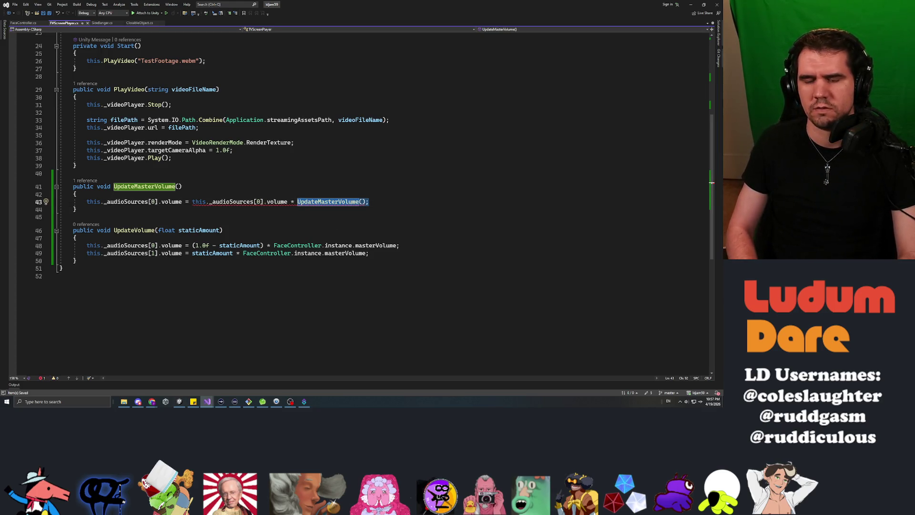
key("BackSpace")
key("BackSpace")
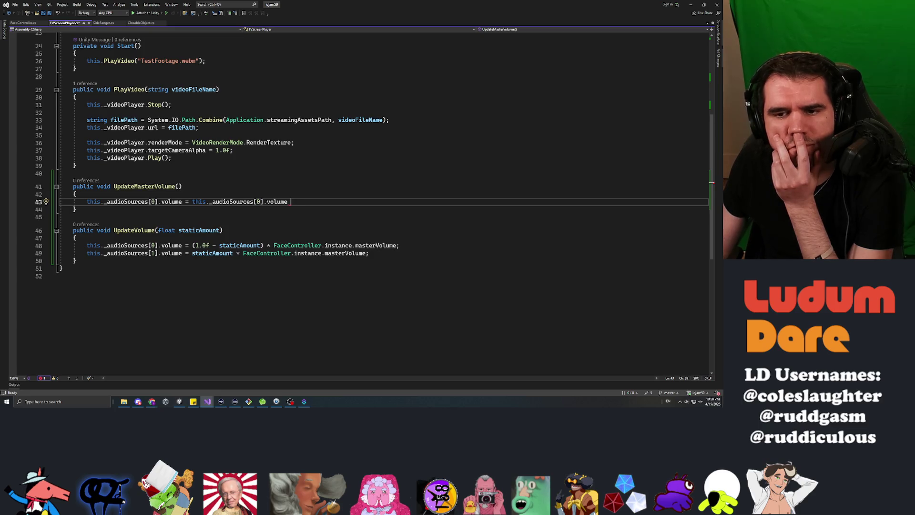
Step: Check something in Chrome, then save TVScreenPlayer with the unfinished UpdateMasterVolume line
left_click(223, 230)
scroll(223, 230, "down", 2)
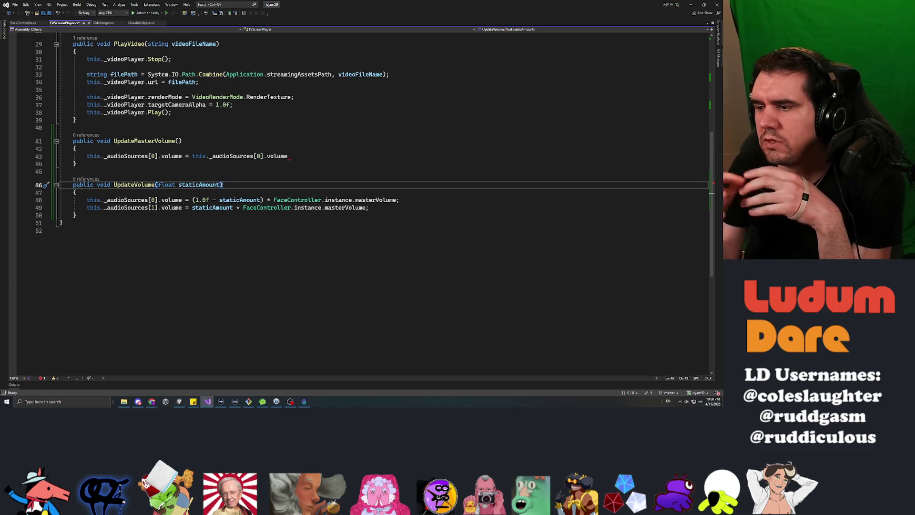
key("alt+Tab")
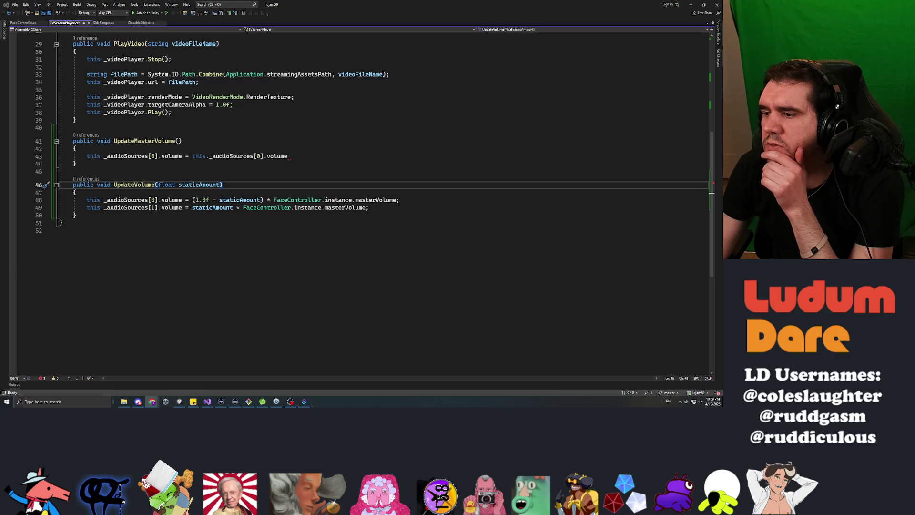
key("alt+Tab")
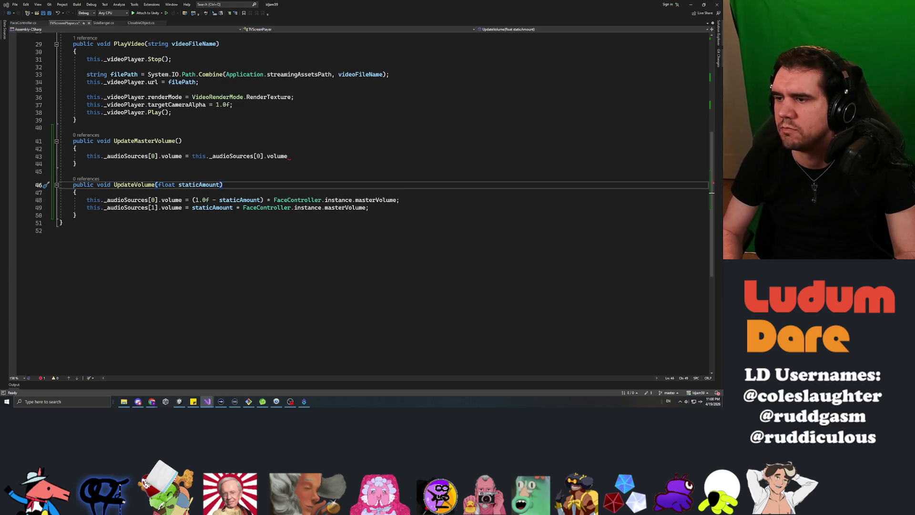
key("ctrl+s")
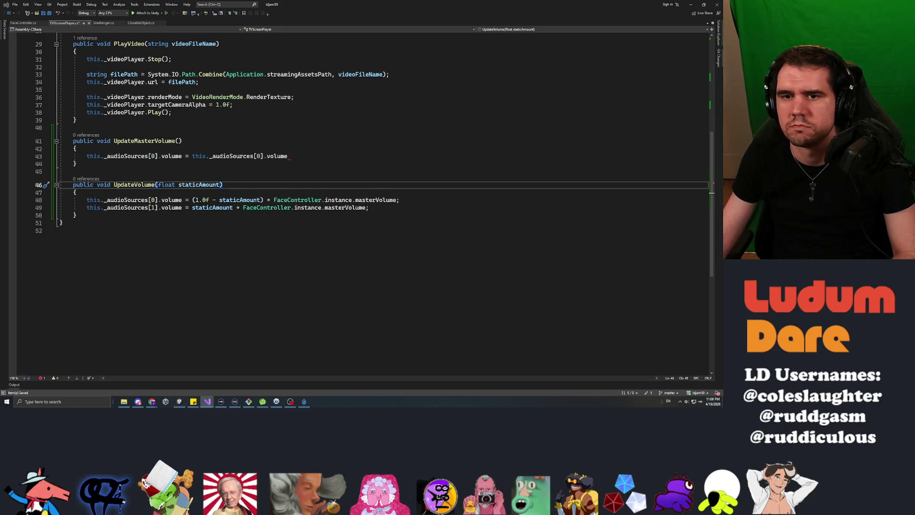
Step: Delete the UpdateMasterVolume method and remove UpdateVolume's float staticAmount parameter
key("Up")
key("Up")
key("shift+Up")
key("shift+Up")
key("shift+Up")
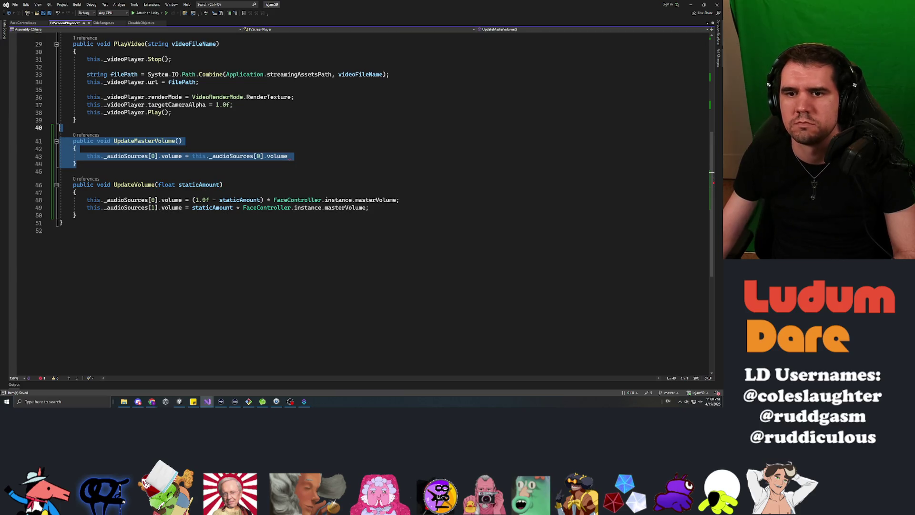
key("Delete")
left_click(220, 148)
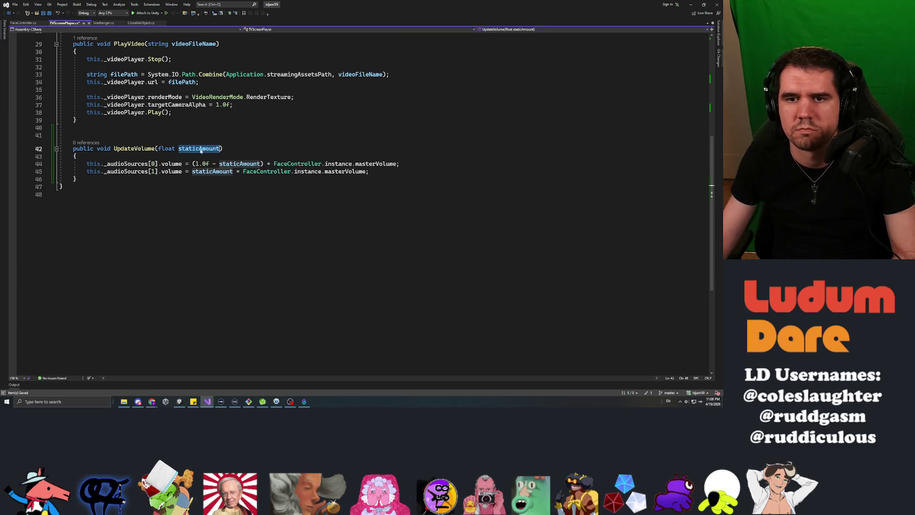
key("ctrl+BackSpace")
key("ctrl+BackSpace")
key("Up")
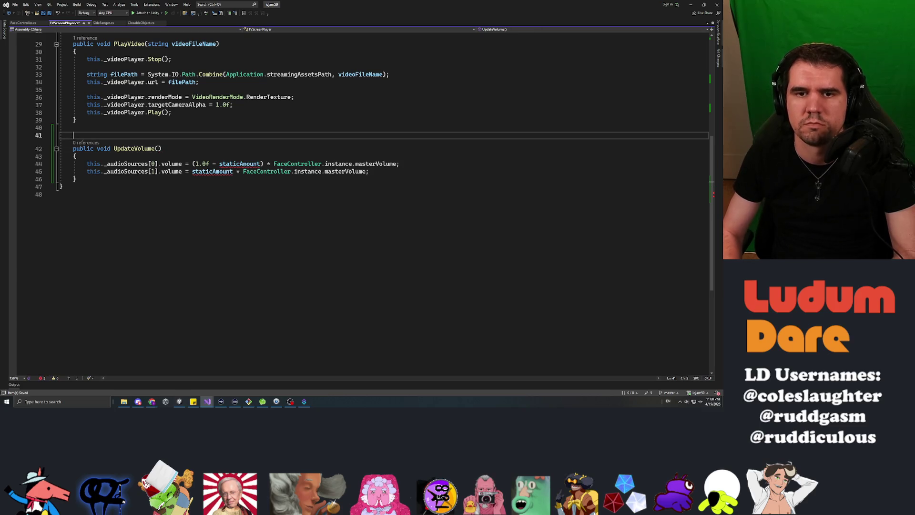
key("BackSpace")
Step: Replace both staticAmount uses in UpdateVolume with TVSignalTuner.instance.currentStaticAmount
left_click(246, 155)
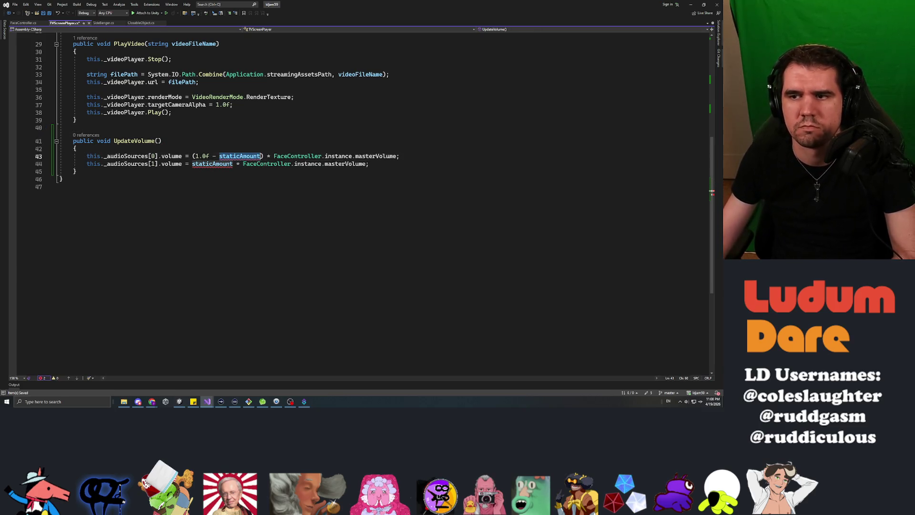
type("TVSigna")
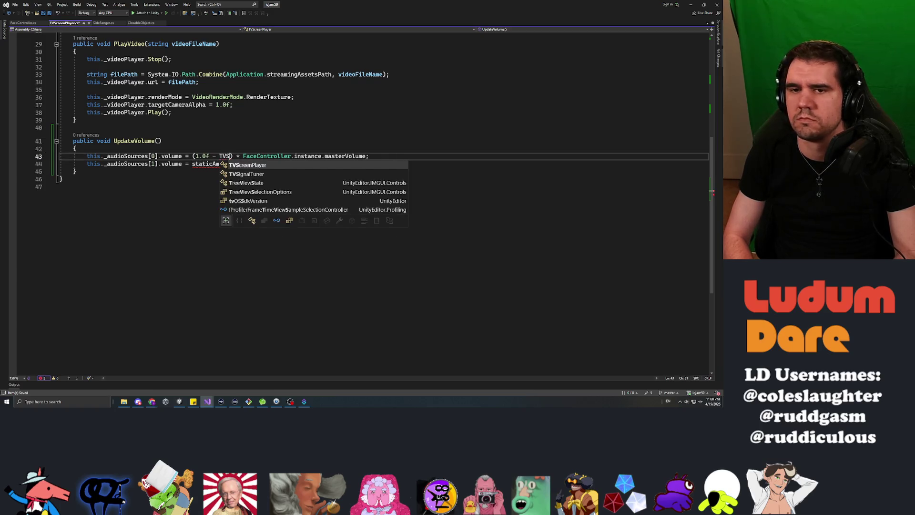
type("lTuner.instance.cur")
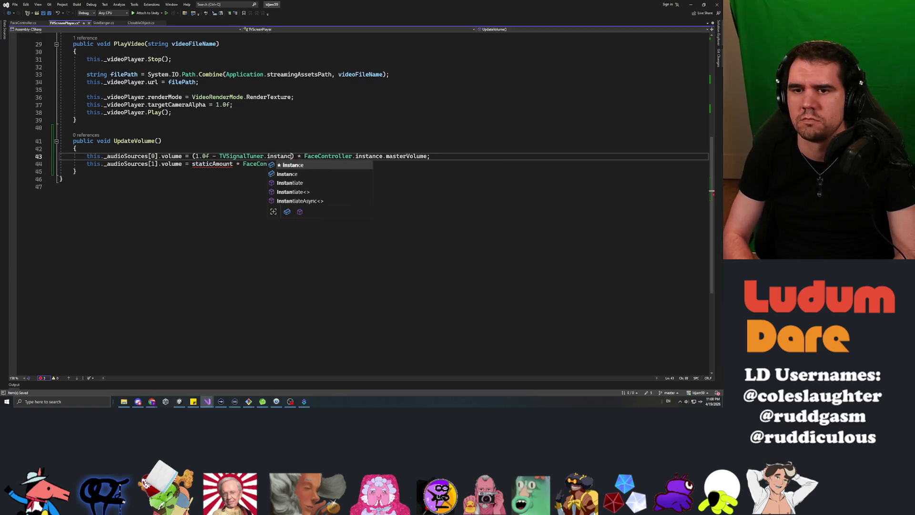
key("Tab")
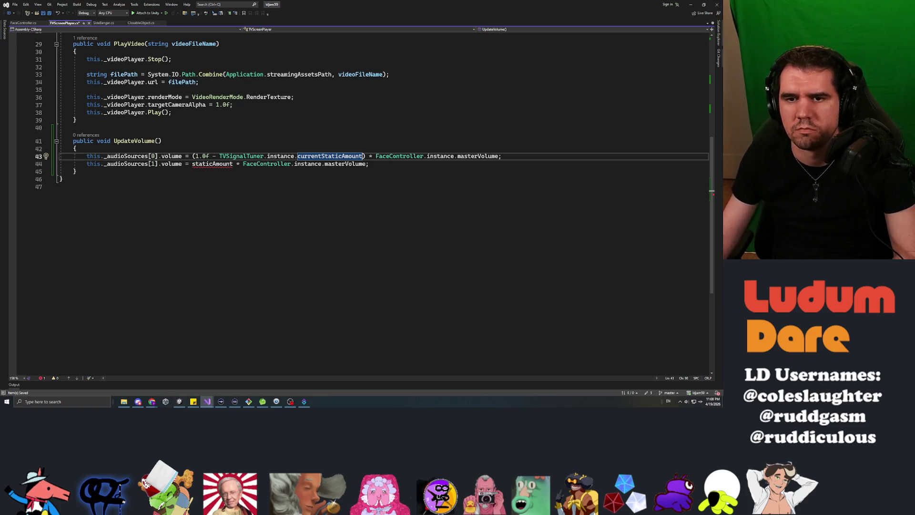
double_click(212, 164)
type("TVSi")
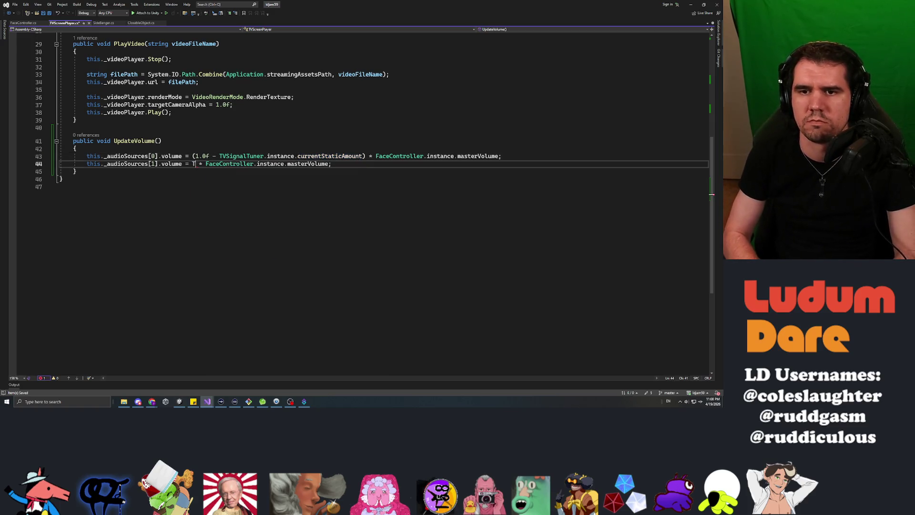
key("Tab")
type(".ins")
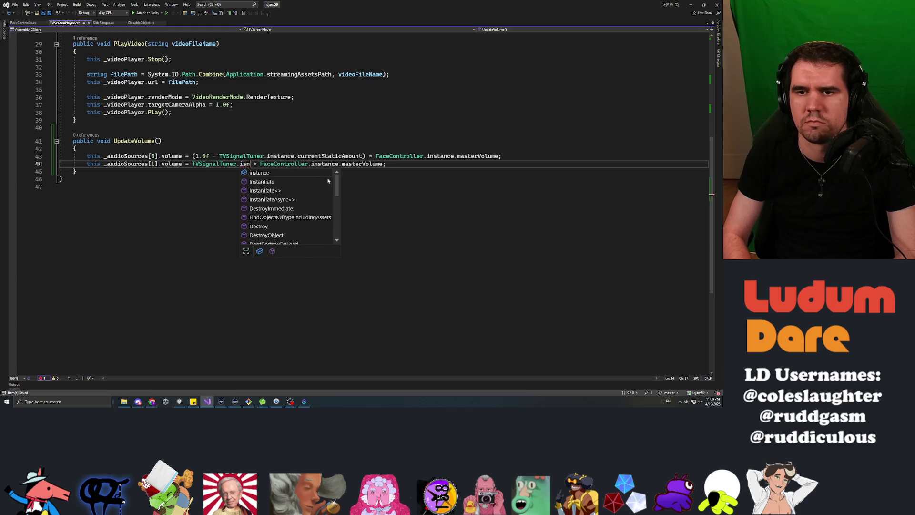
key("Tab")
type(".cur")
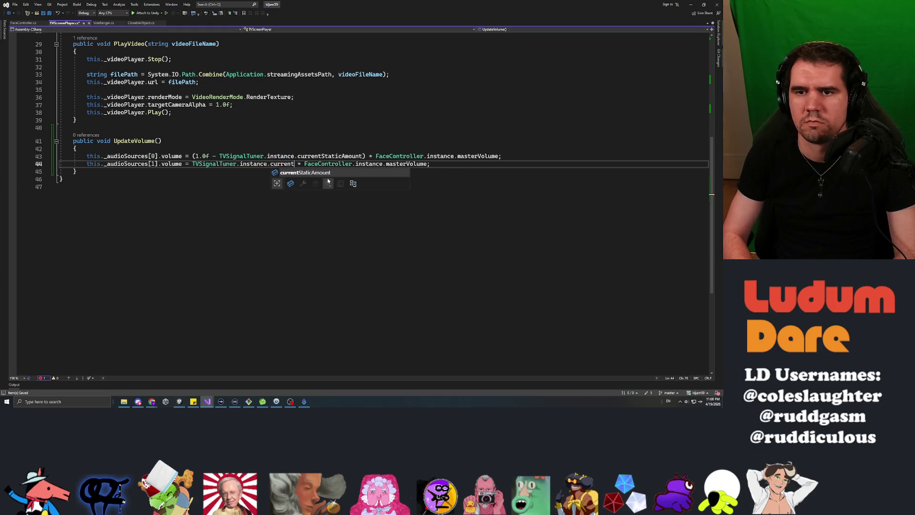
key("Tab")
left_click(162, 141)
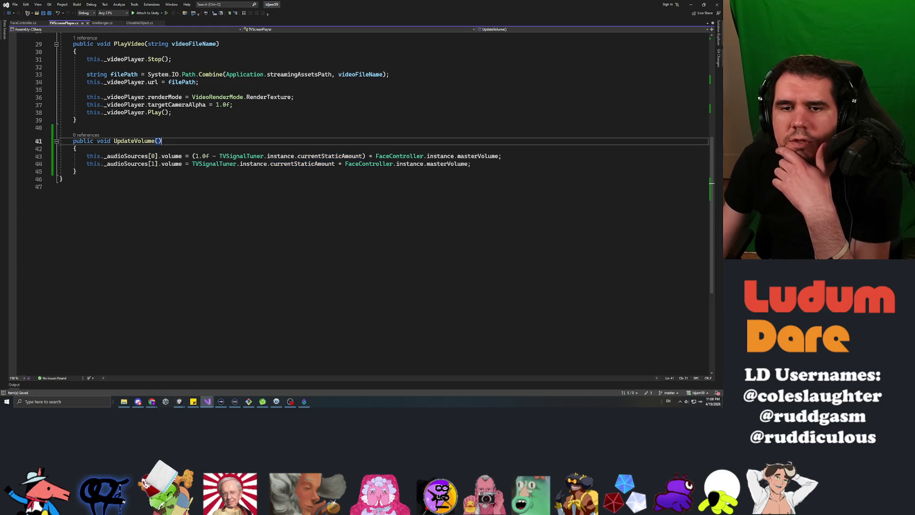
left_click(75, 149)
left_click(74, 128)
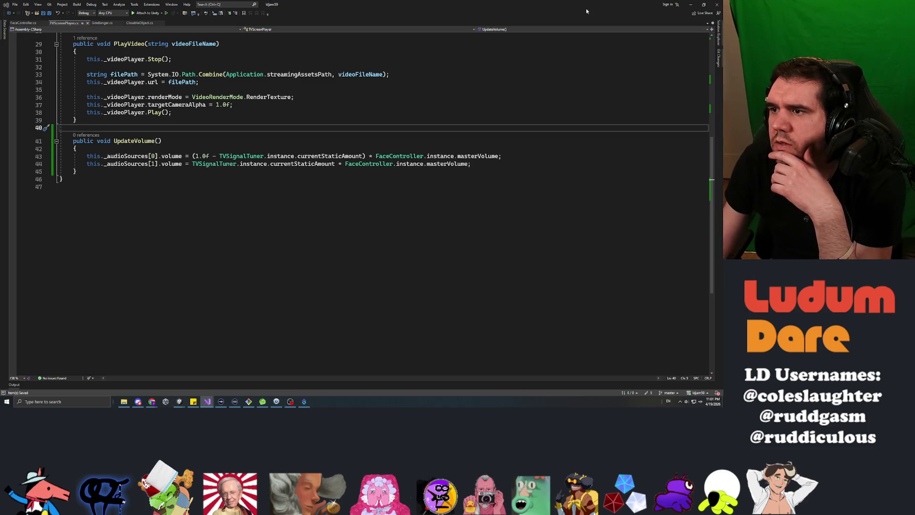
Step: In TVSignalTuner, replace SetupStatic's two volume lines with TVScreenPlayer.instance.UpdateVolume();
key("ctrl+minus")
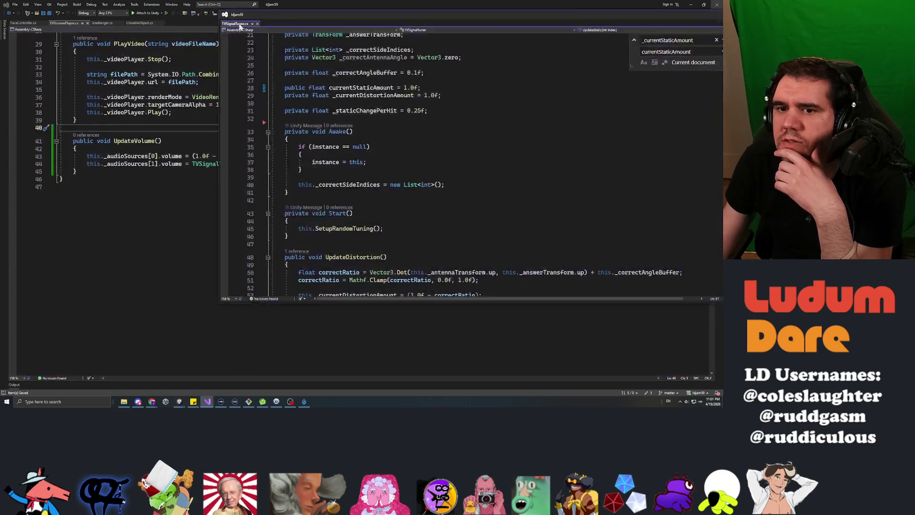
scroll(363, 205, "down", 5)
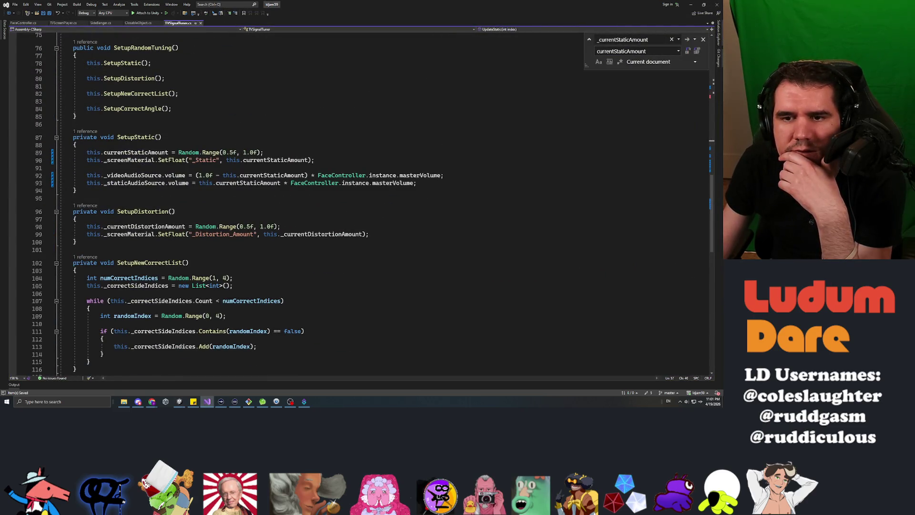
key("shift+Up")
key("shift+Home")
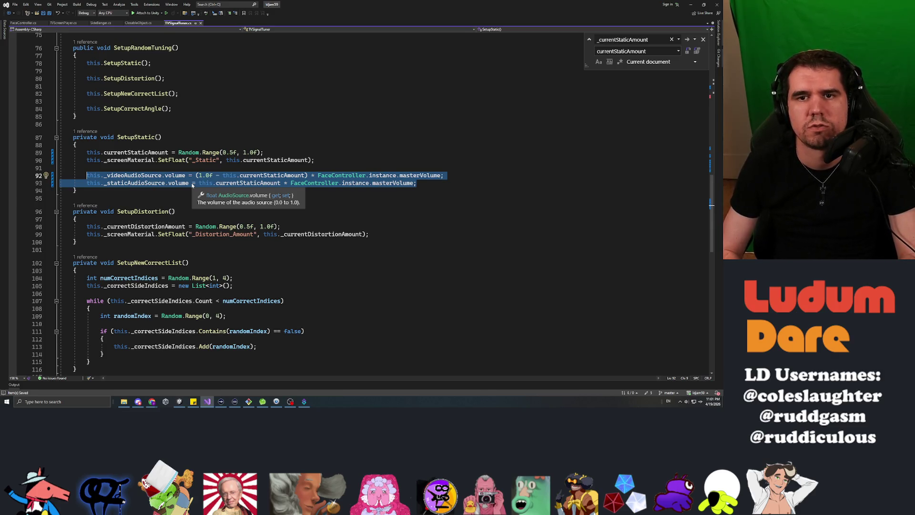
type("TVSc")
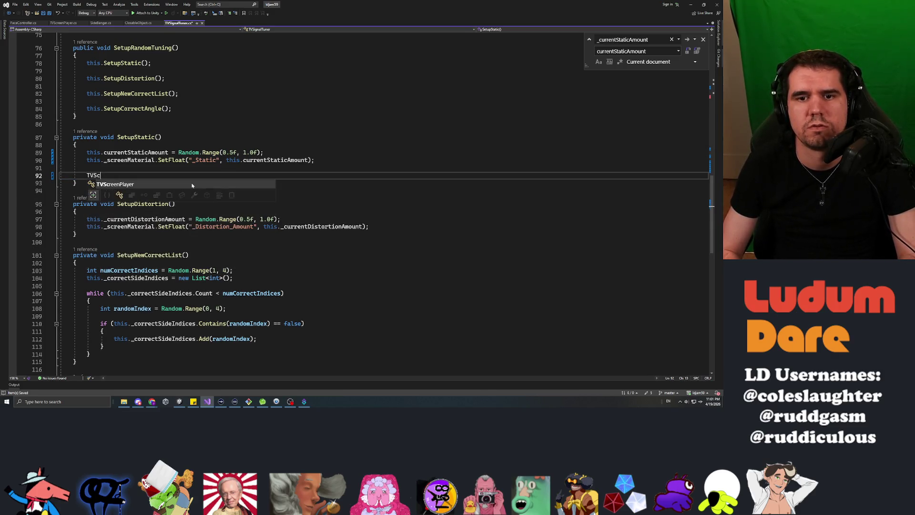
type("reenPlayer.instance.")
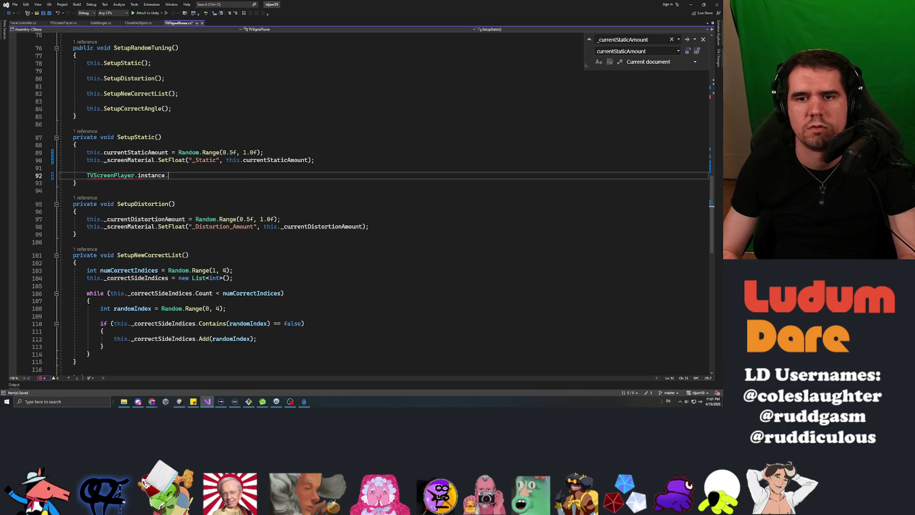
type("upda();")
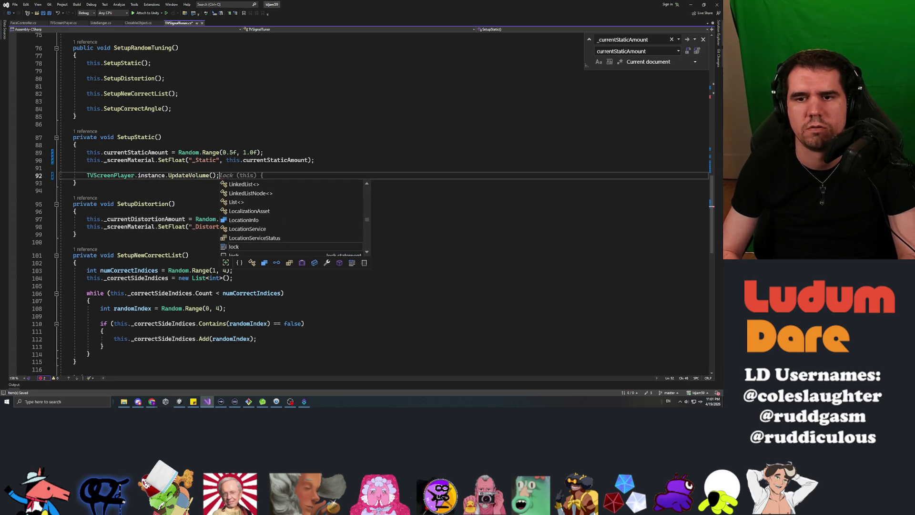
Step: Delete TVSignalTuner's two serialized audio source fields and save the script
scroll(358, 200, "up", 19)
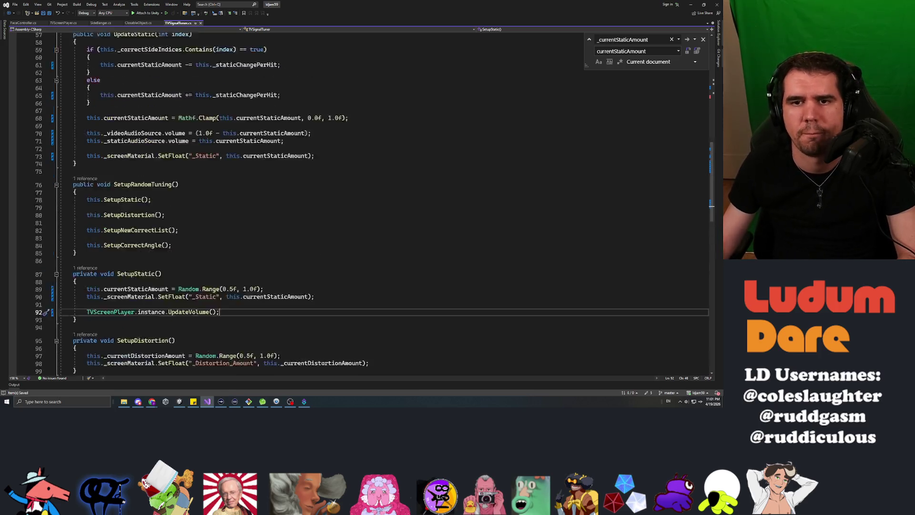
scroll(364, 205, "up", 6)
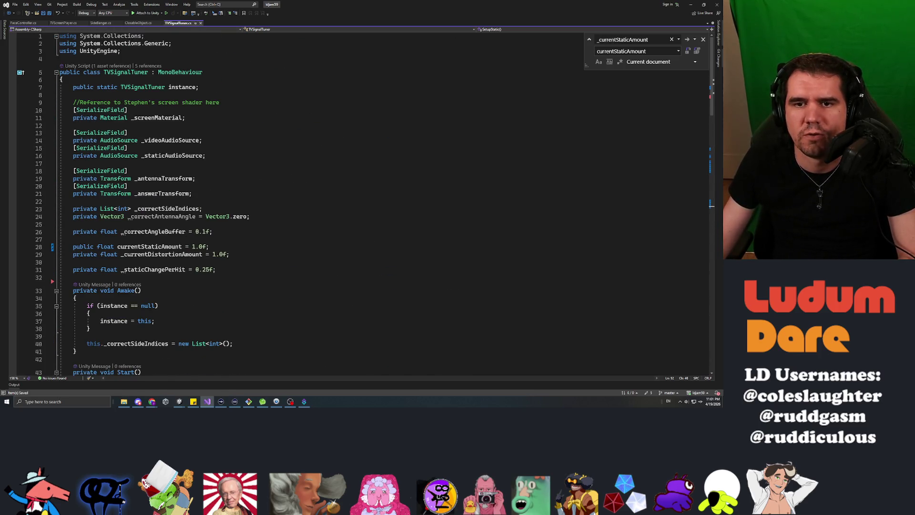
left_click(195, 194)
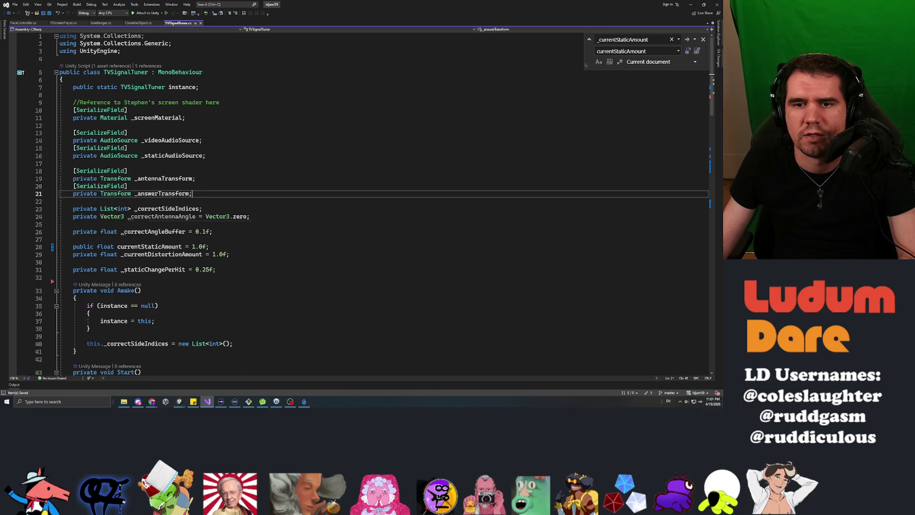
left_click_drag(206, 155, 60, 126)
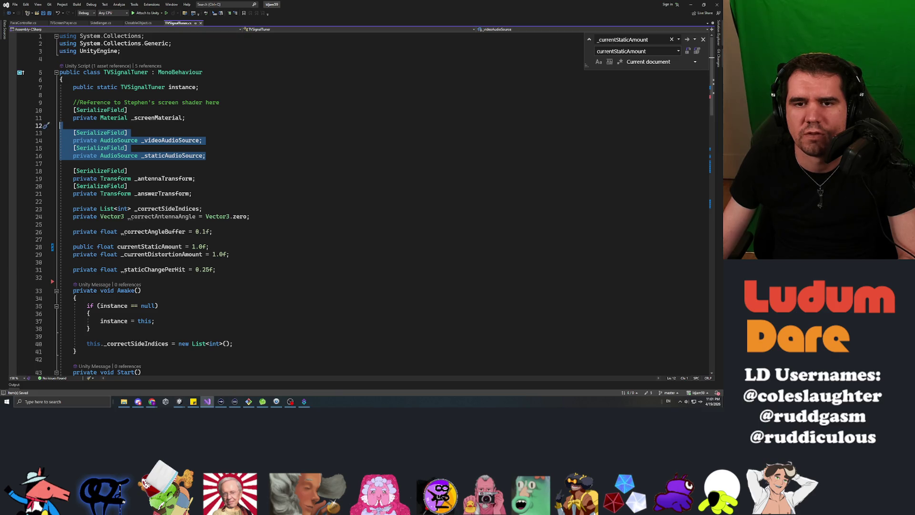
scroll(252, 205, "down", 15)
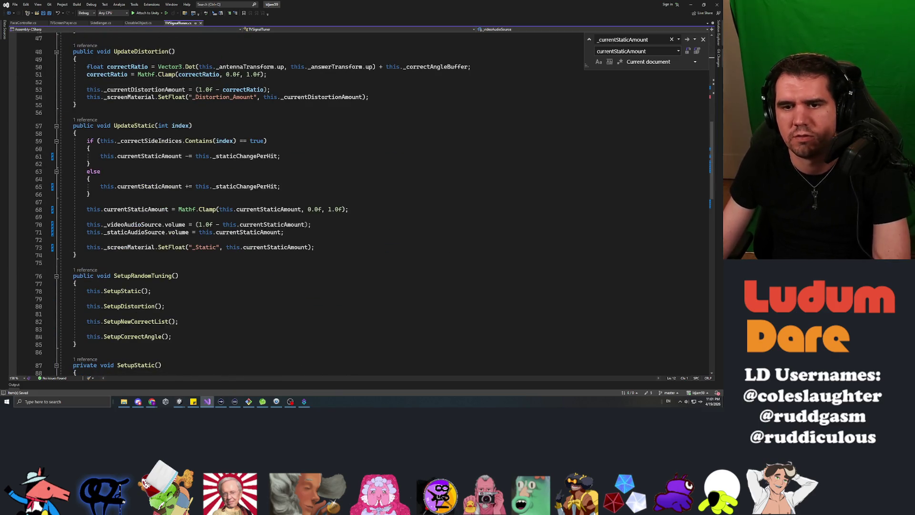
key("Delete")
key("BackSpace")
scroll(334, 205, "up", 4)
key("ctrl+s")
Step: Replace UpdateStatic's two volume lines with TVScreenPlayer.instance.UpdateVolume(); and bring up FaceController.cs
scroll(334, 205, "down", 13)
scroll(334, 205, "down", 8)
scroll(334, 205, "up", 7)
left_click_drag(285, 194, 86, 186)
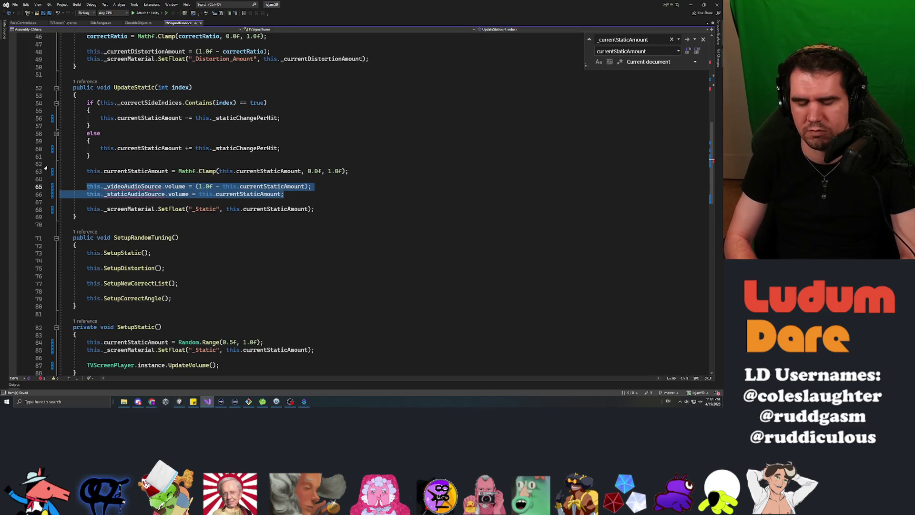
type("TVScree")
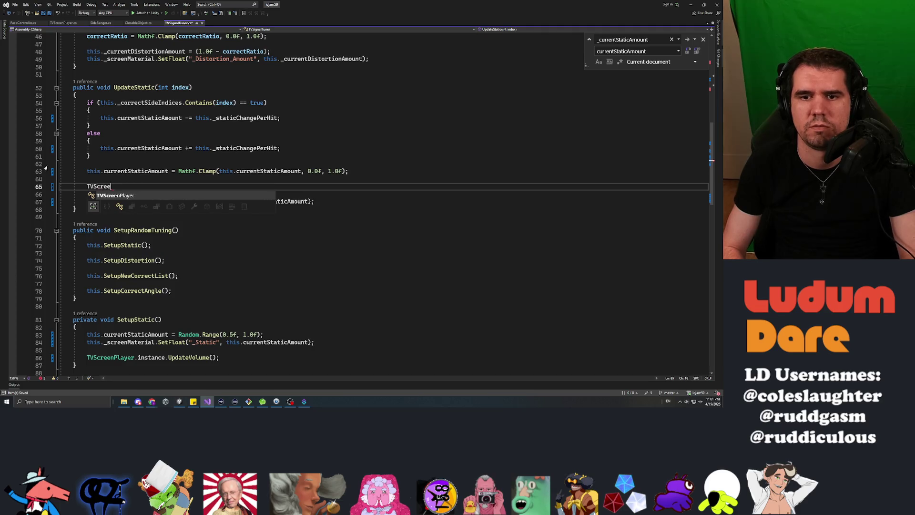
key("Tab")
type(".instance.update")
key("BackSpace")
key("BackSpace")
type("();")
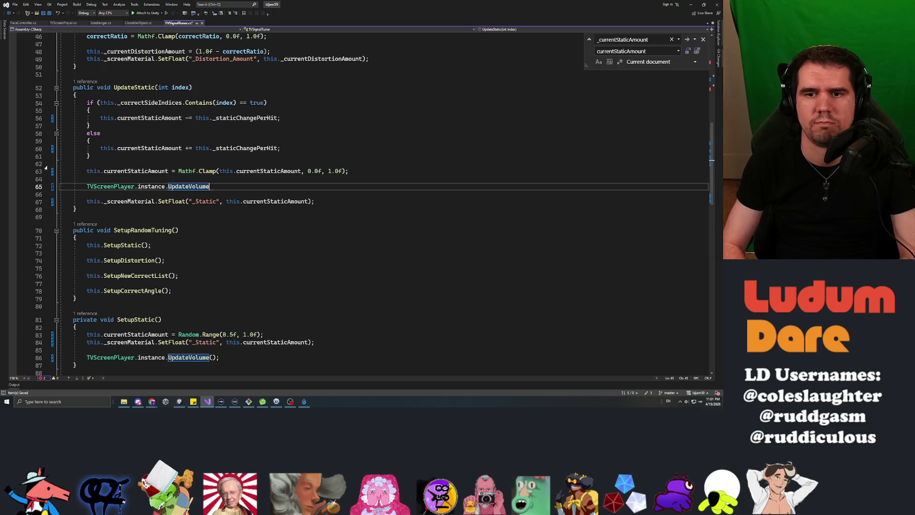
scroll(29, 167, "up", 7)
scroll(29, 167, "up", 7)
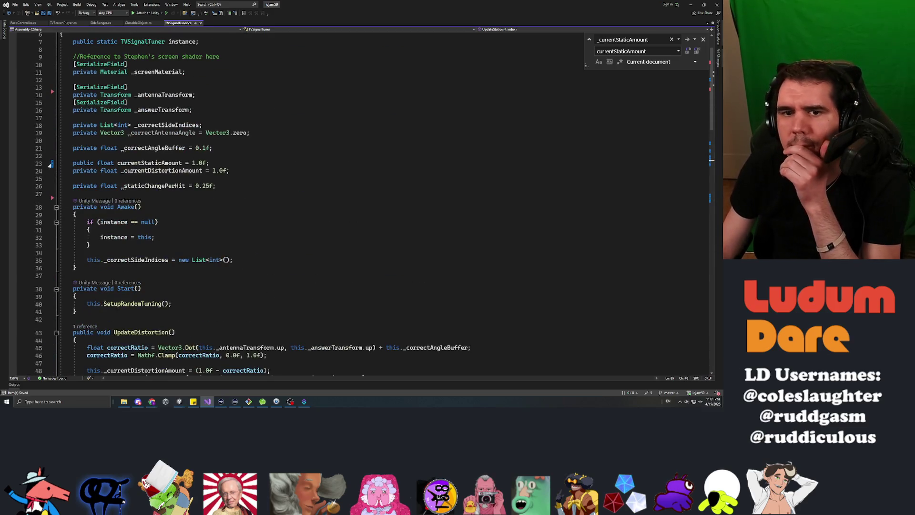
scroll(29, 168, "up", 2)
scroll(362, 200, "down", 20)
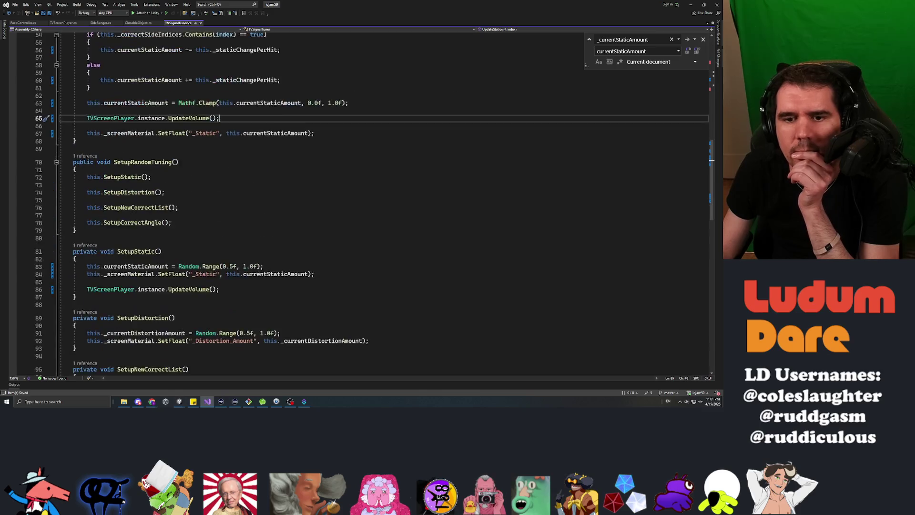
left_click(60, 201)
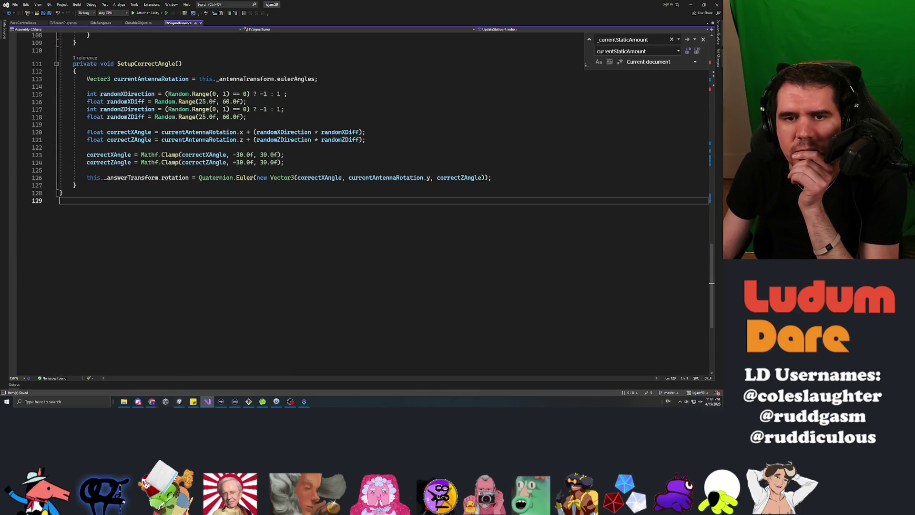
left_click(23, 23)
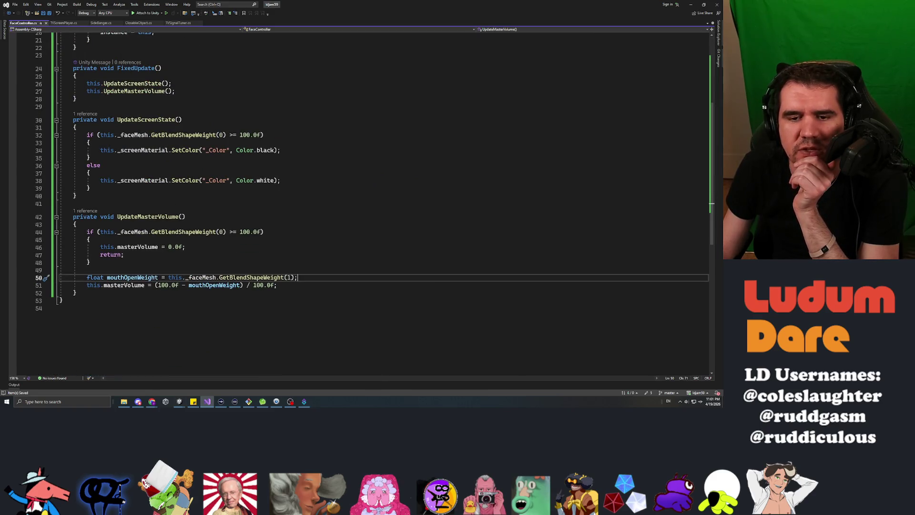
Step: End FaceController's UpdateMasterVolume with TVScreenPlayer.instance.UpdateVolume(), then return to Unity
key("Down")
key("Return")
key("Return")
type("this.")
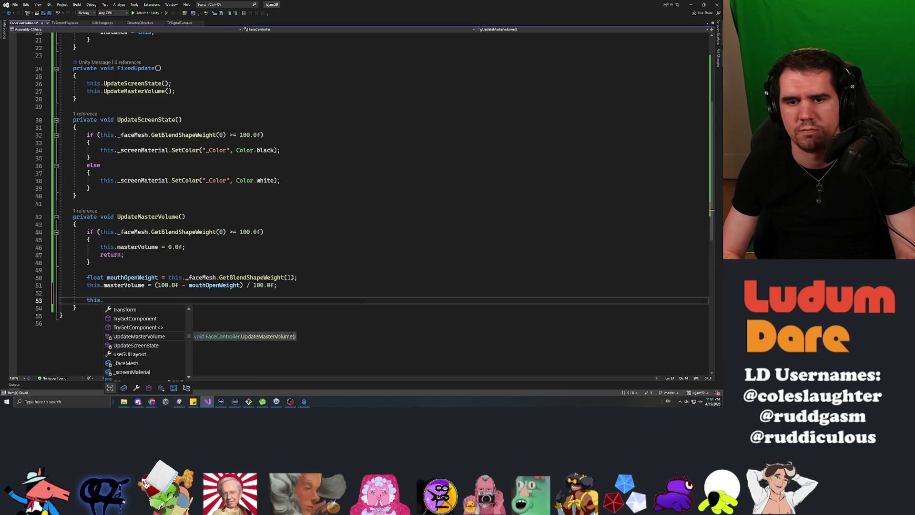
key("BackSpace")
type("TVScr")
key("Tab")
type(".in")
key("Tab")
type(".Up(")
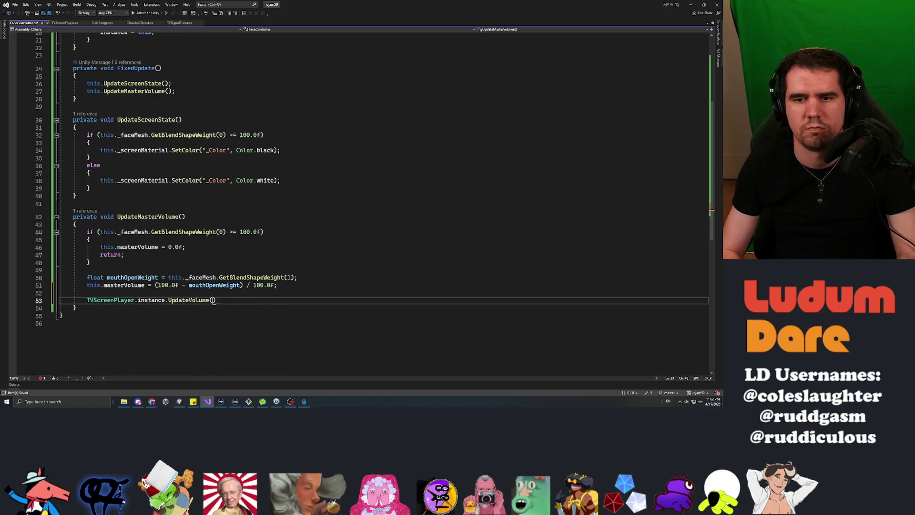
key("alt+Tab")
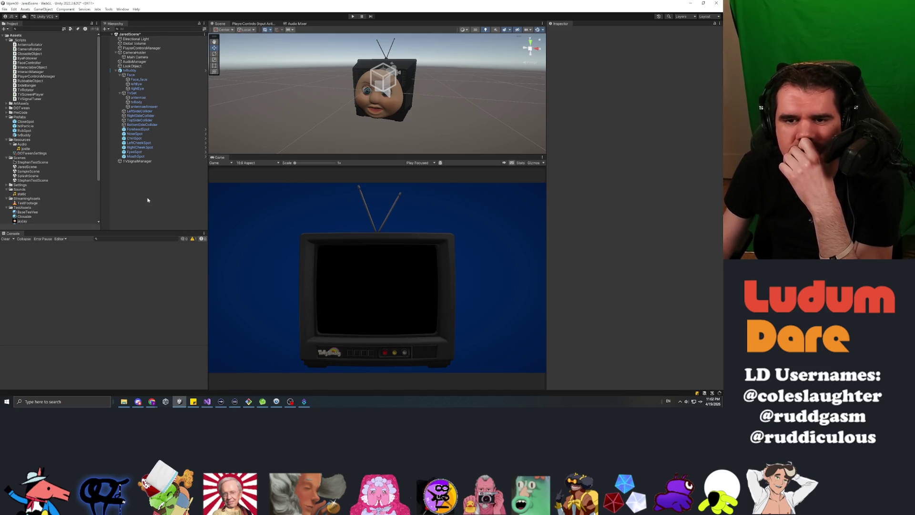
Step: Play-test the scene, rotating the TV to check its static and audio, then return to FaceController's code
left_click(354, 18)
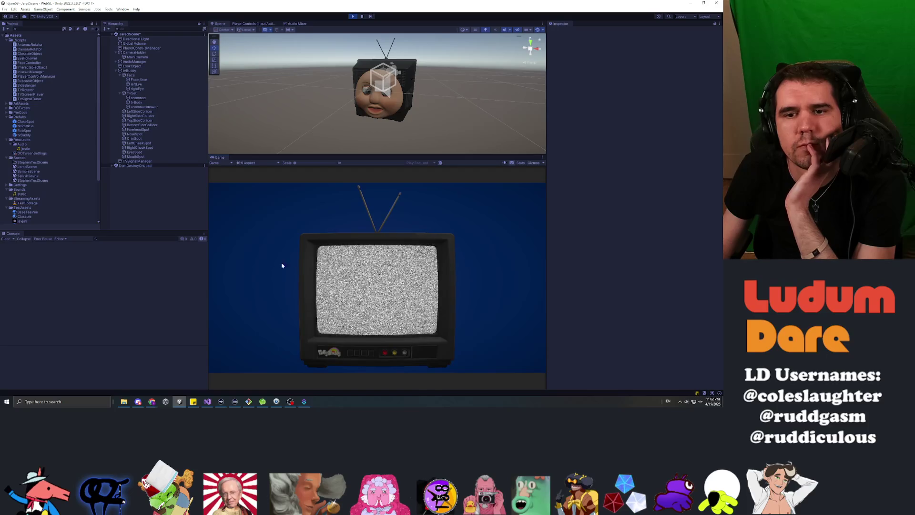
mouse_move(282, 262)
left_mouse_down()
mouse_move(529, 302)
mouse_move(358, 306)
mouse_move(369, 267)
left_mouse_up()
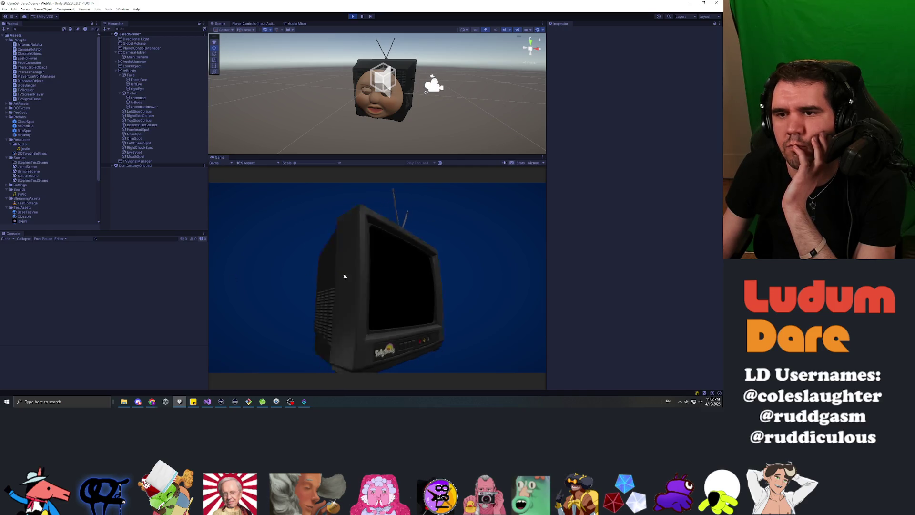
left_click(353, 16)
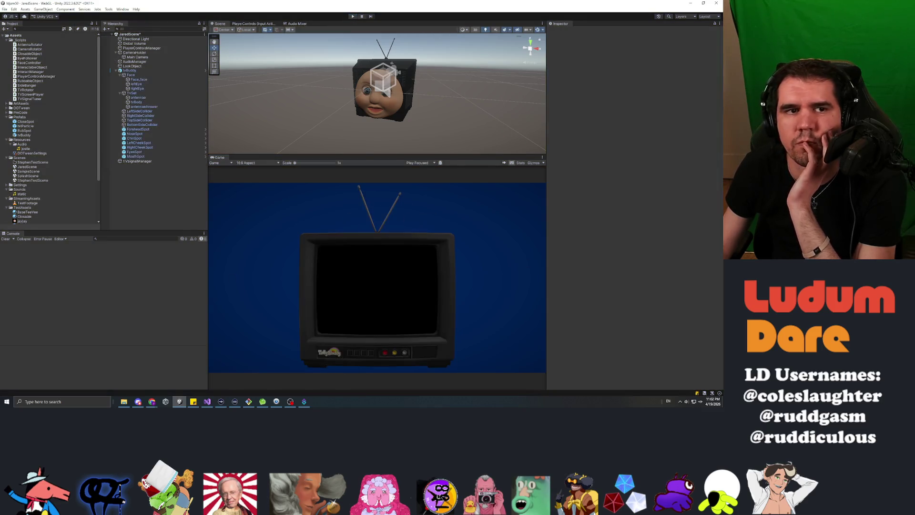
key("alt+Tab")
scroll(362, 200, "up", 3)
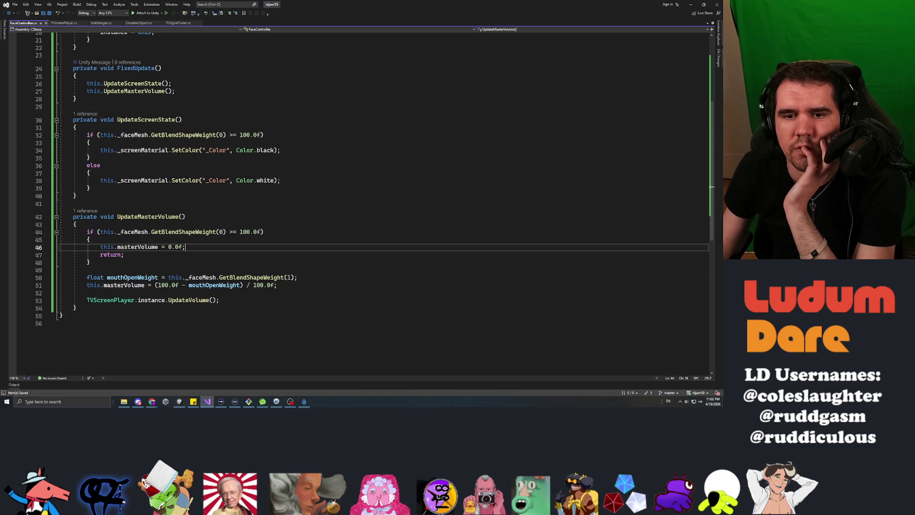
Step: Add TVScreenPlayer.instance.UpdateVolume(); right after masterVolume = 0.0f in UpdateMasterVolume
left_click(185, 247)
key("Return")
type("TVScren")
key("Return")
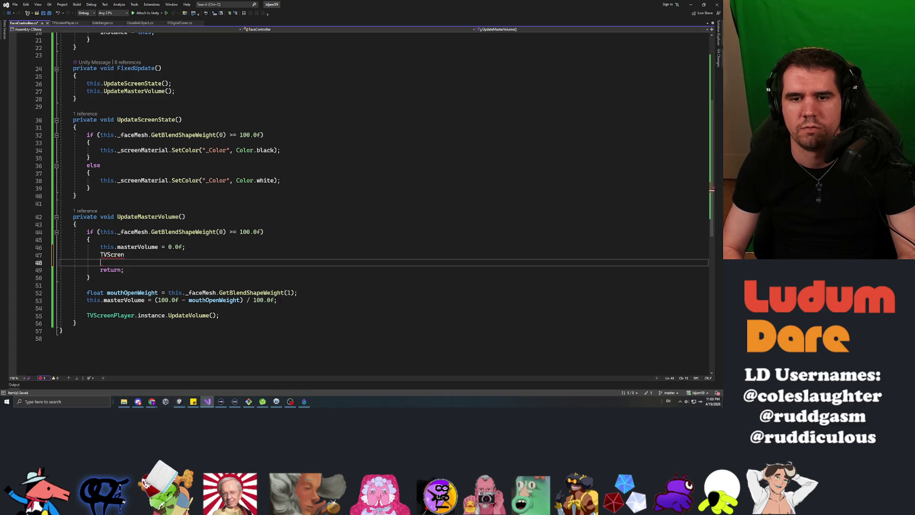
key("BackSpace")
key("BackSpace")
key("BackSpace")
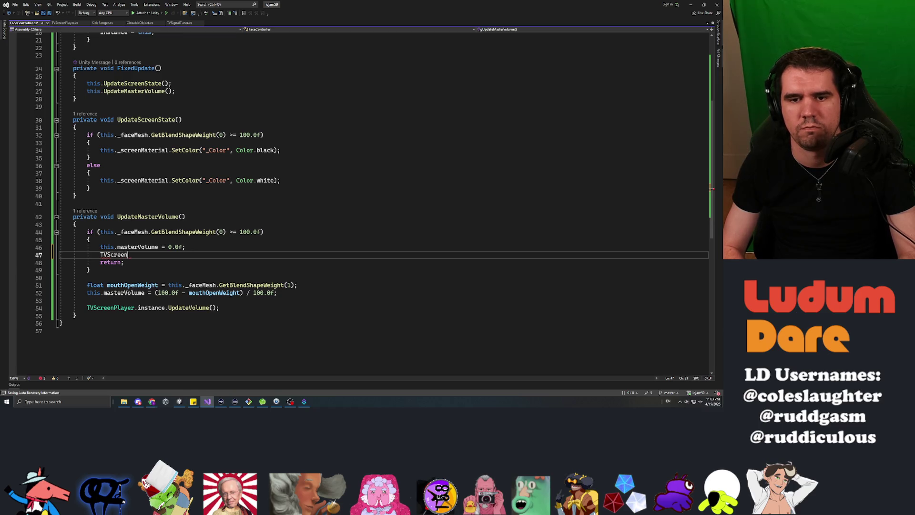
type("Player.instance.upda")
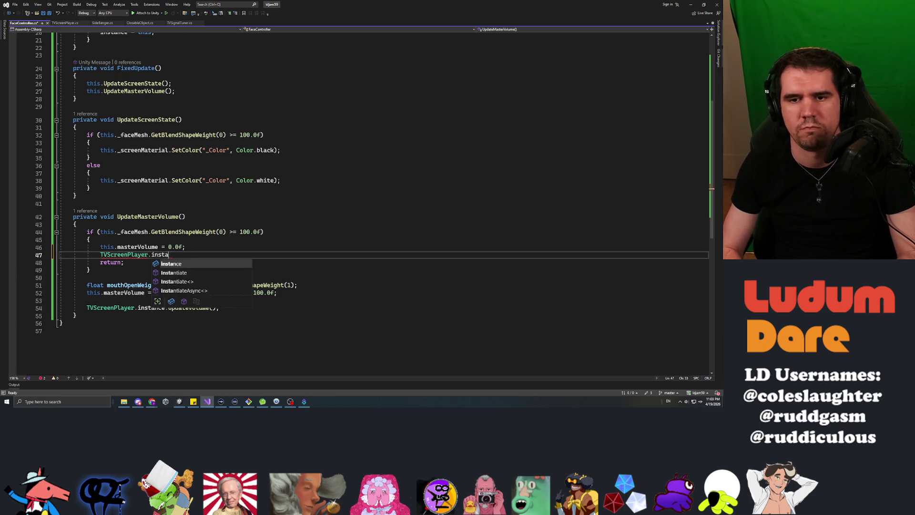
key("Tab")
type("();")
Step: Save FaceController and start play mode in Unity after the scripts recompile
key("ctrl+s")
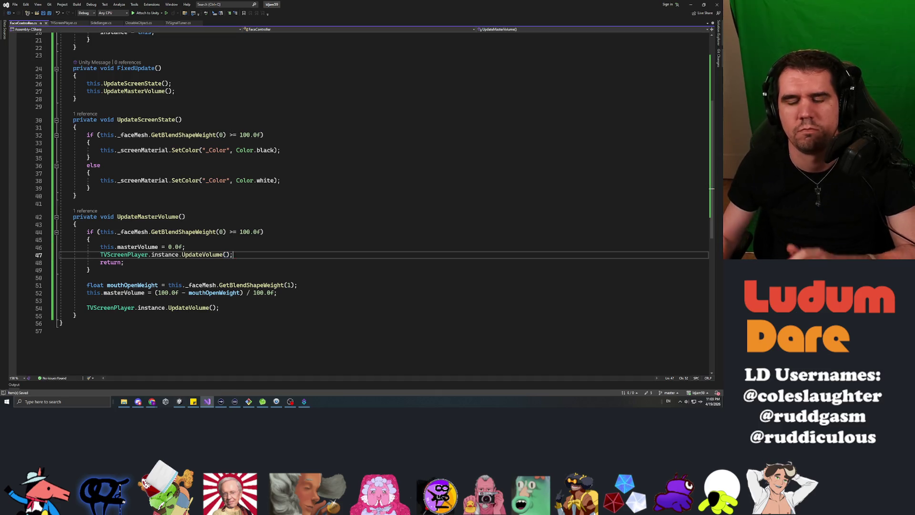
left_click(265, 232)
key("alt+Tab")
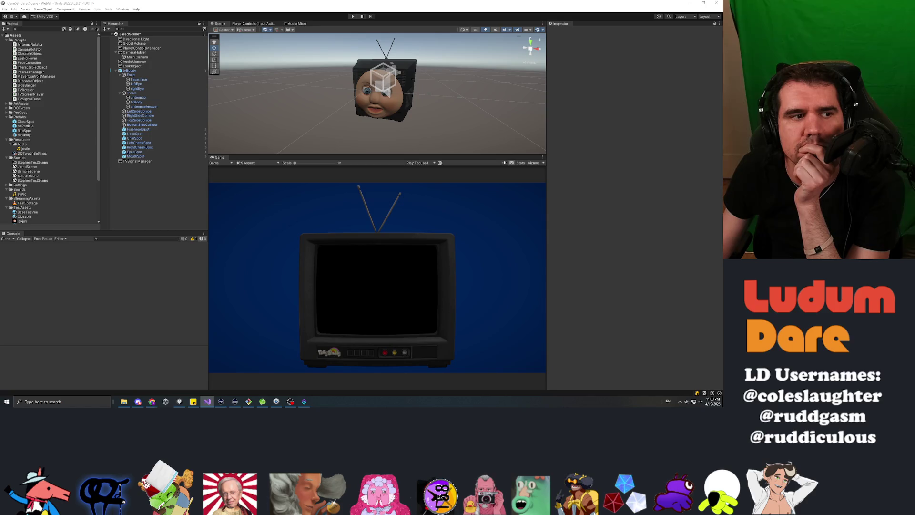
left_click(353, 16)
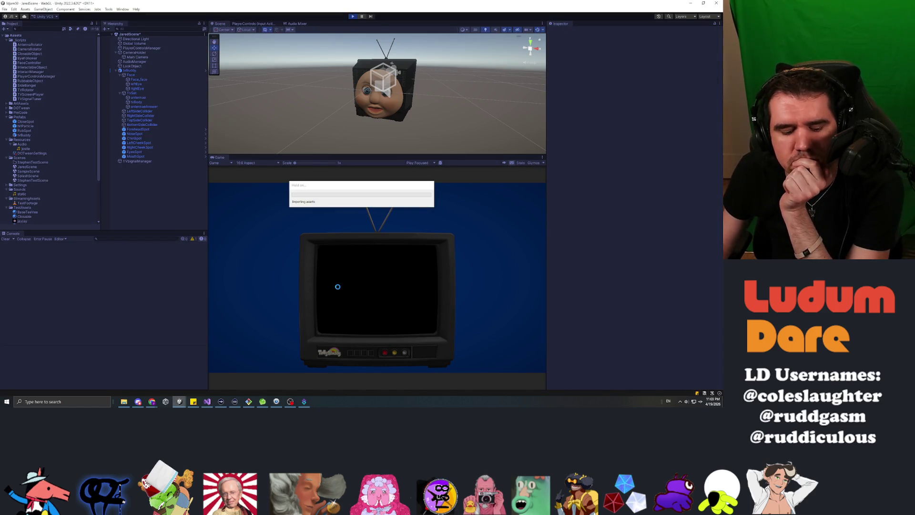
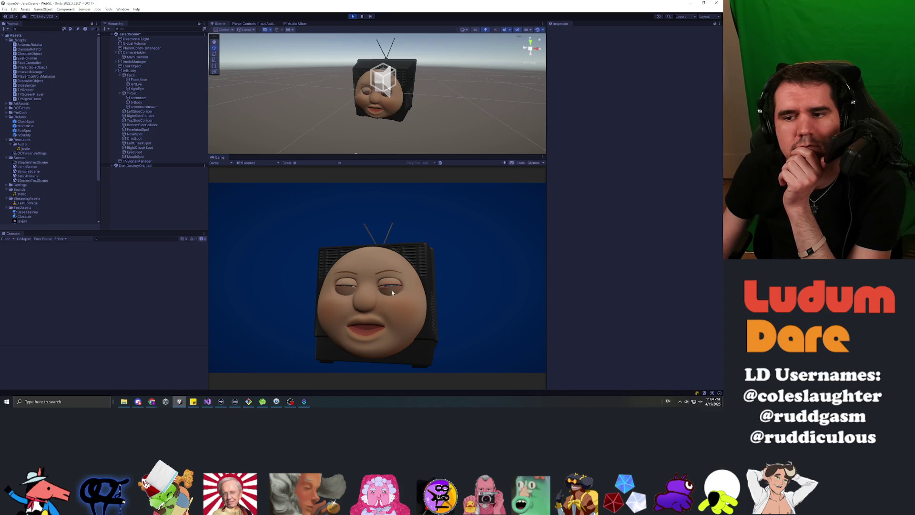
Step: Spin the TV head in the running game, then stop the test and return to FaceController.cs
left_click(422, 300)
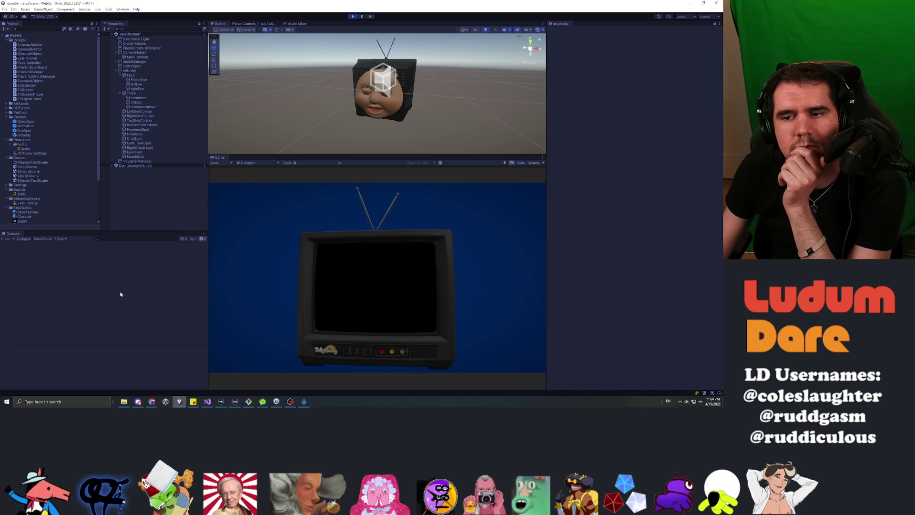
left_click(353, 17)
key("alt+Tab")
left_click(90, 217)
Step: Add a public CloseEyes method below UpdateMasterVolume that sets blend shape 0 to 100
scroll(357, 200, "up", 8)
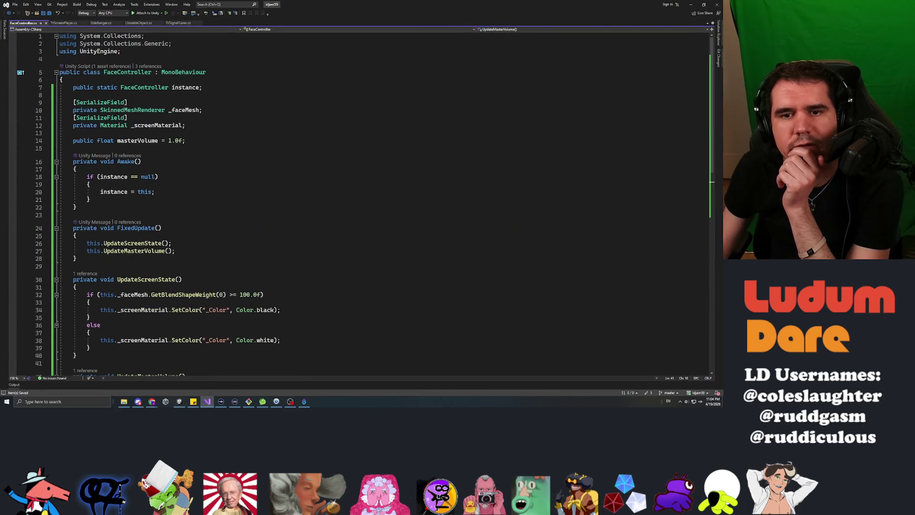
scroll(357, 200, "down", 8)
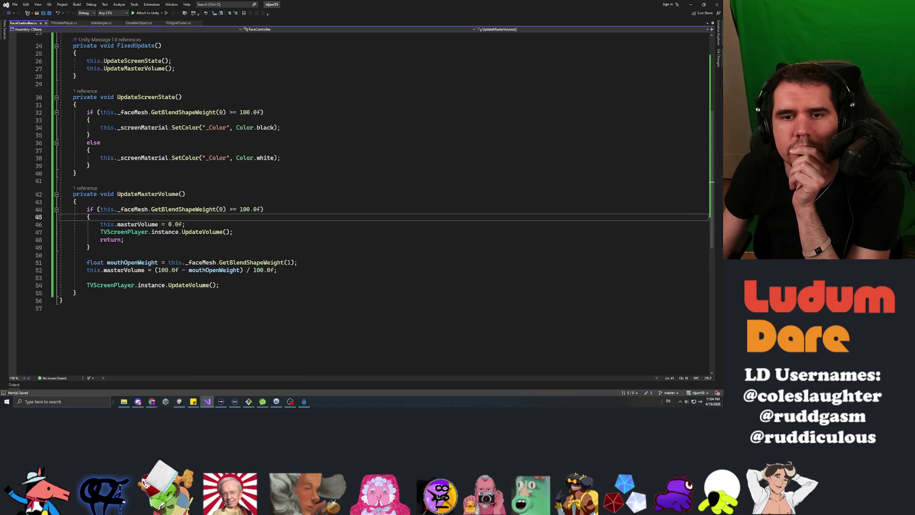
scroll(357, 200, "up", 2)
left_click(191, 219)
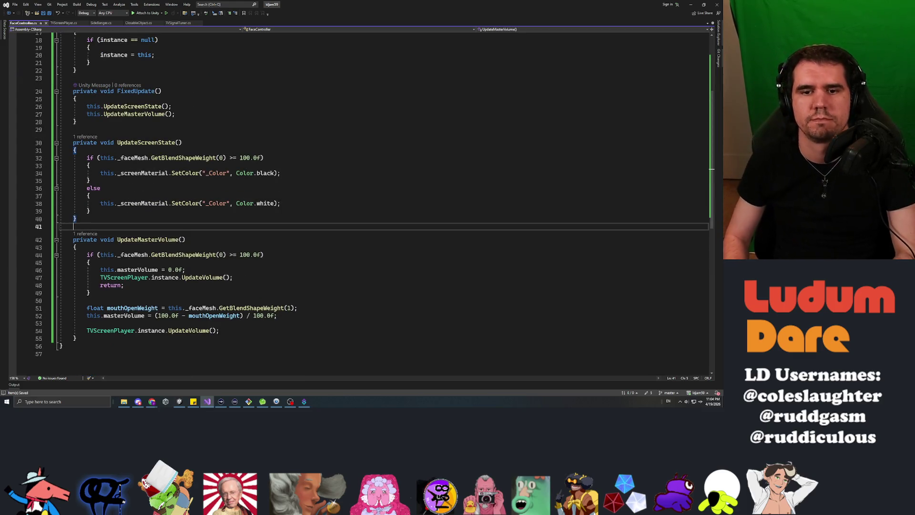
key("Up")
key("Up")
key("Up")
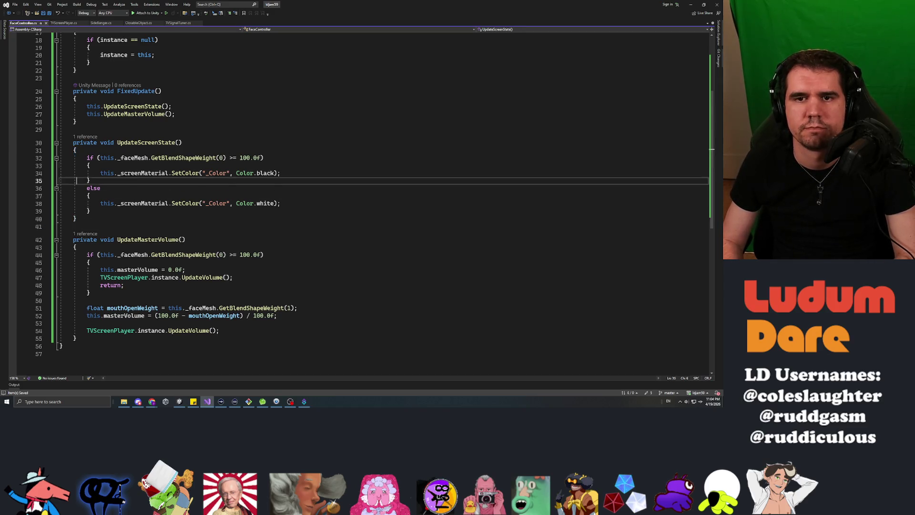
key("Down")
key("Down")
key("Down")
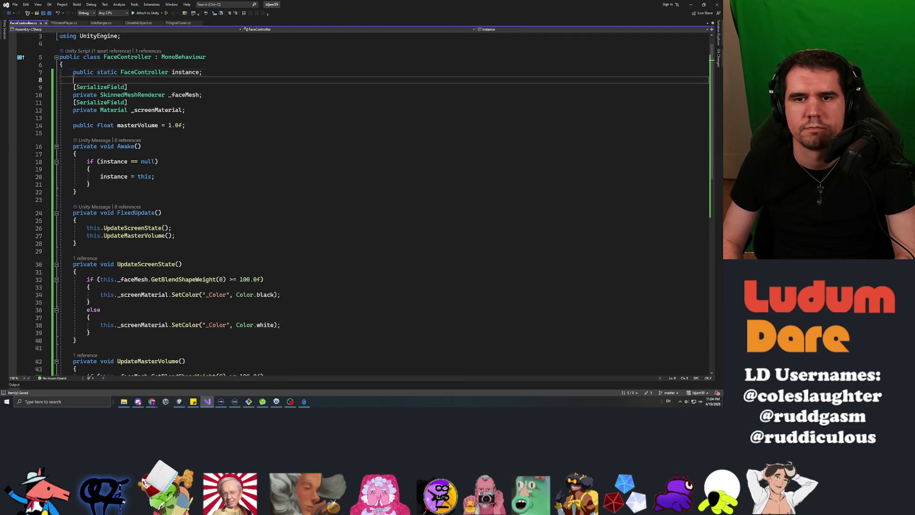
key("Down")
key("Down")
key("Down")
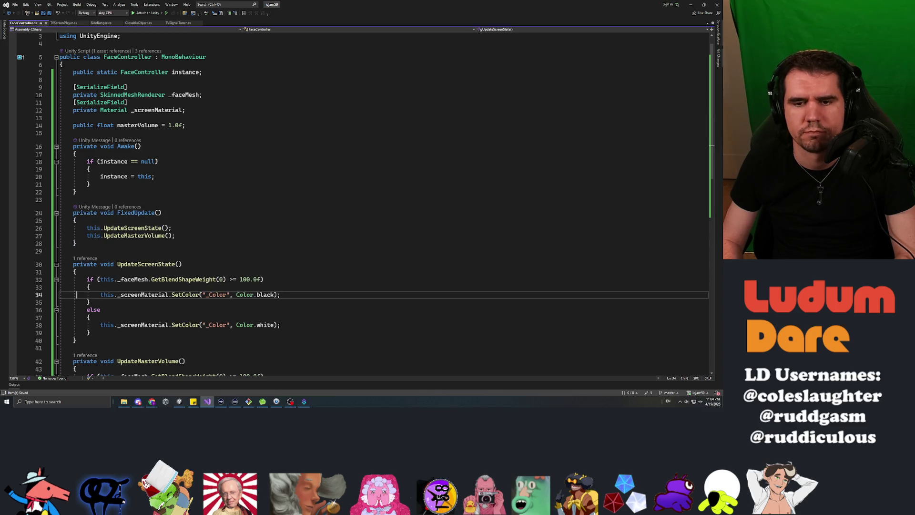
key("Return")
key("Return")
type("public void ")
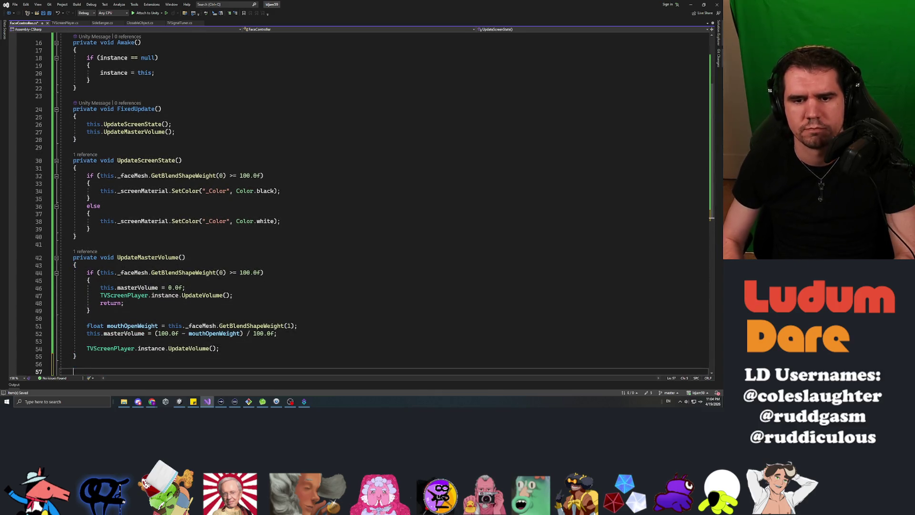
type("CloseEyes()")
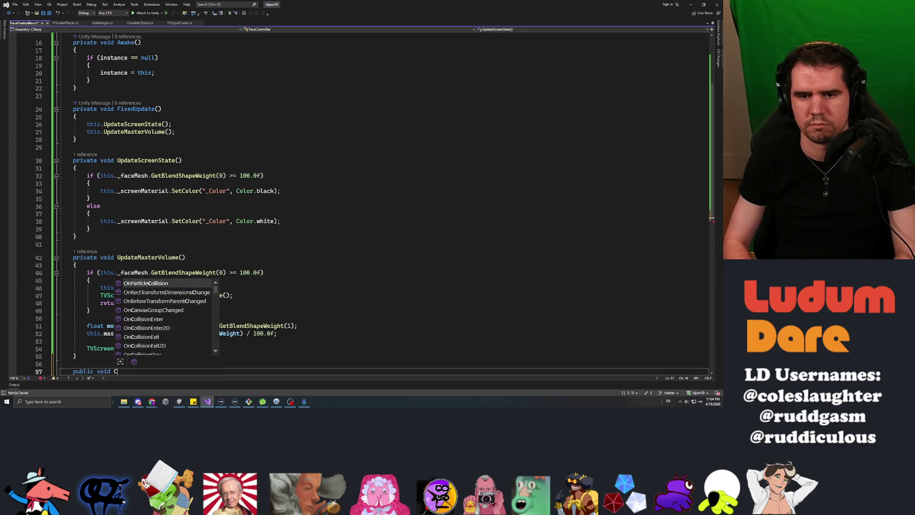
key("Return")
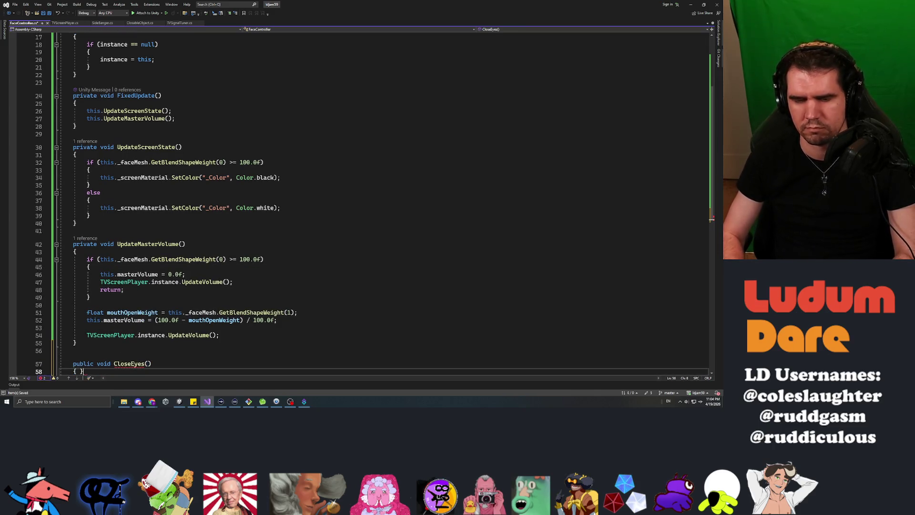
type("{")
key("Return")
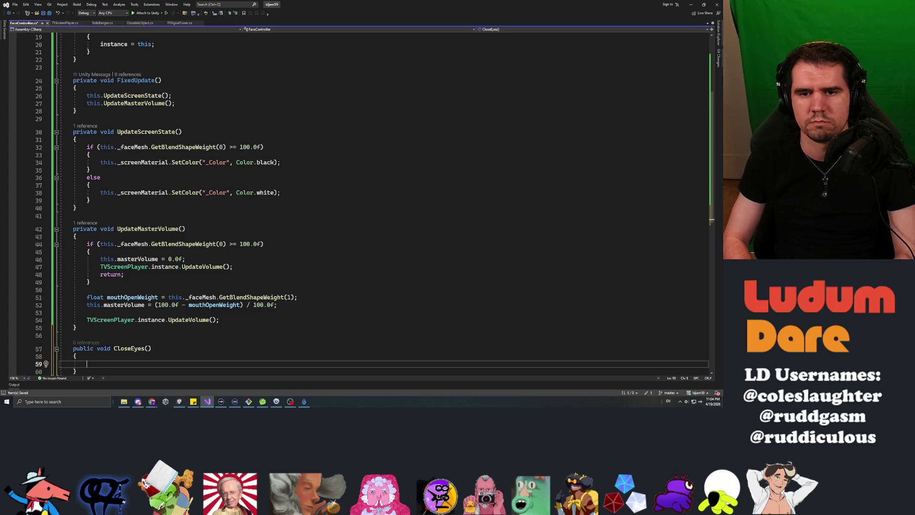
type("this._face")
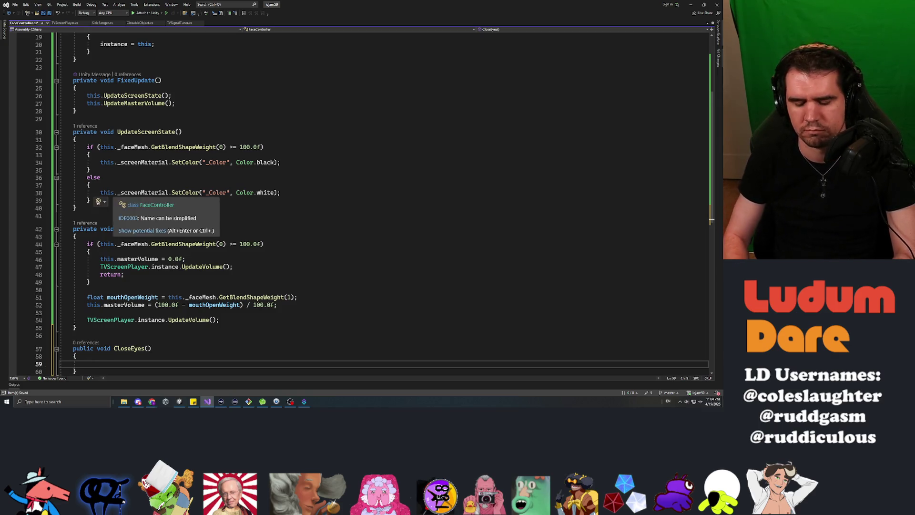
type(".setbl")
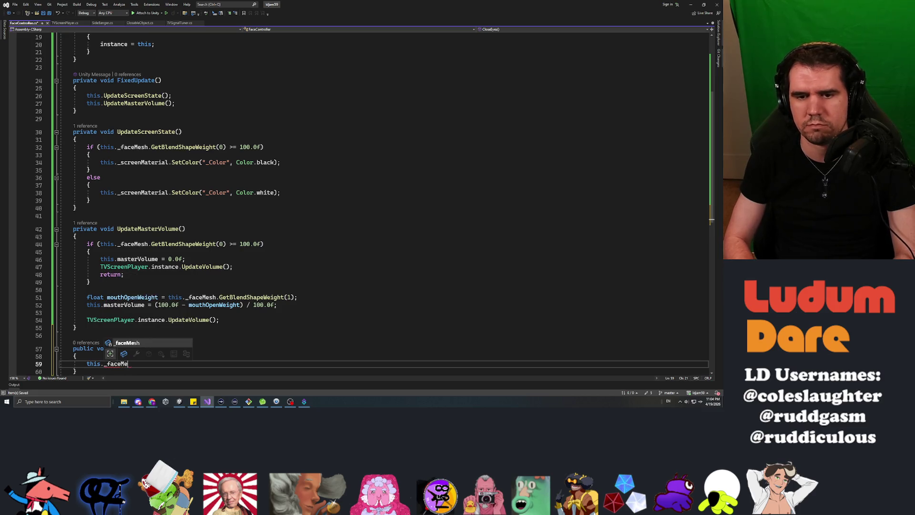
type("en")
key("Tab")
type("()")
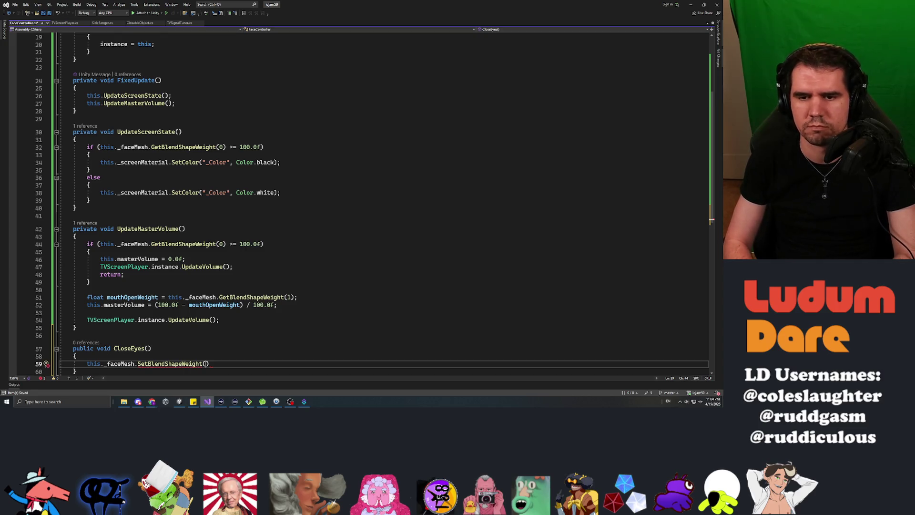
type("0")
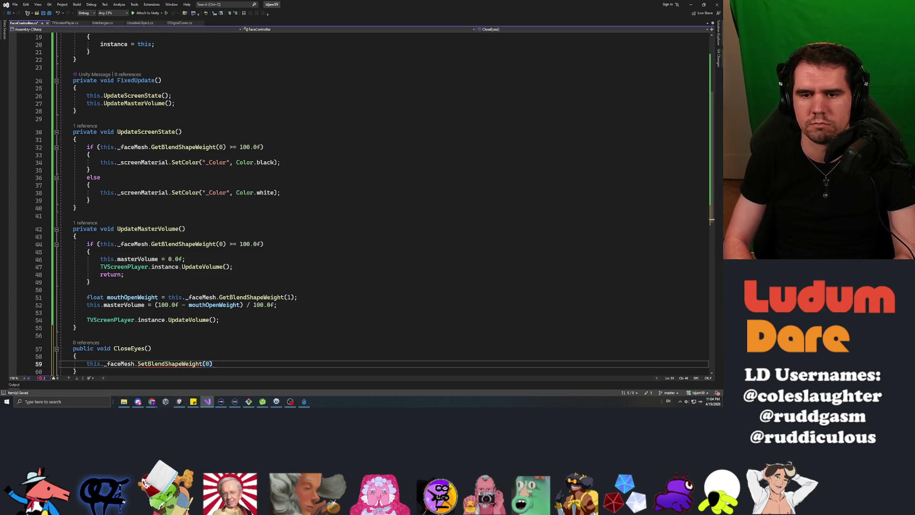
type(",")
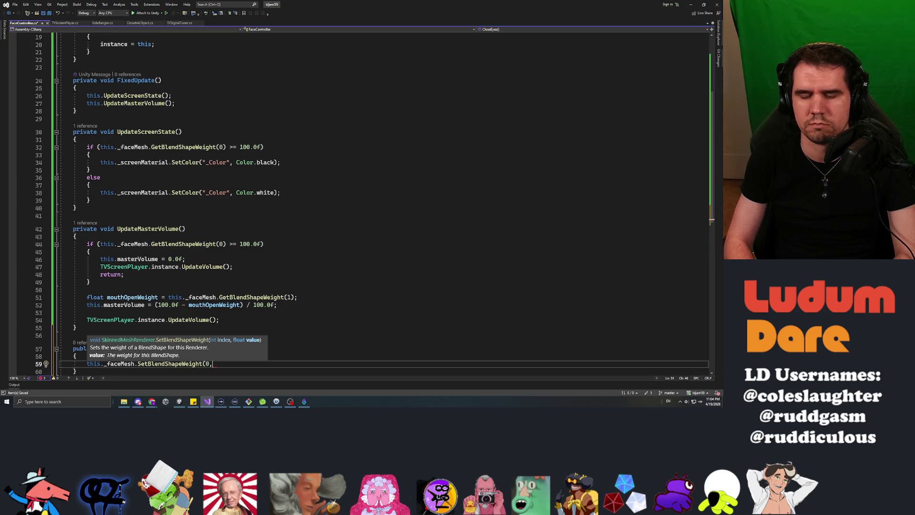
type(" 100")
type(".0f);")
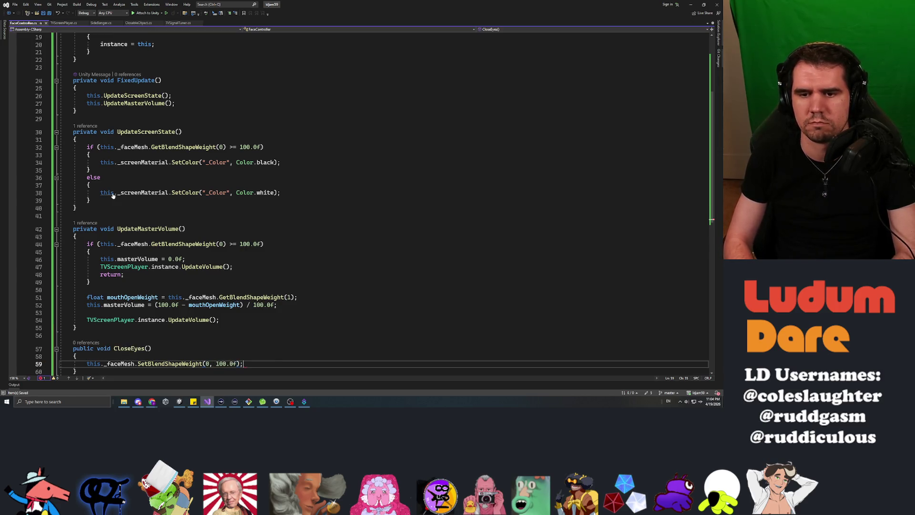
Step: Add a public CloseMouth method calling _faceMesh.SetBlendShapeWeight on blend shape 1
key("Down")
key("End")
key("Return")
key("Return")
type("public ")
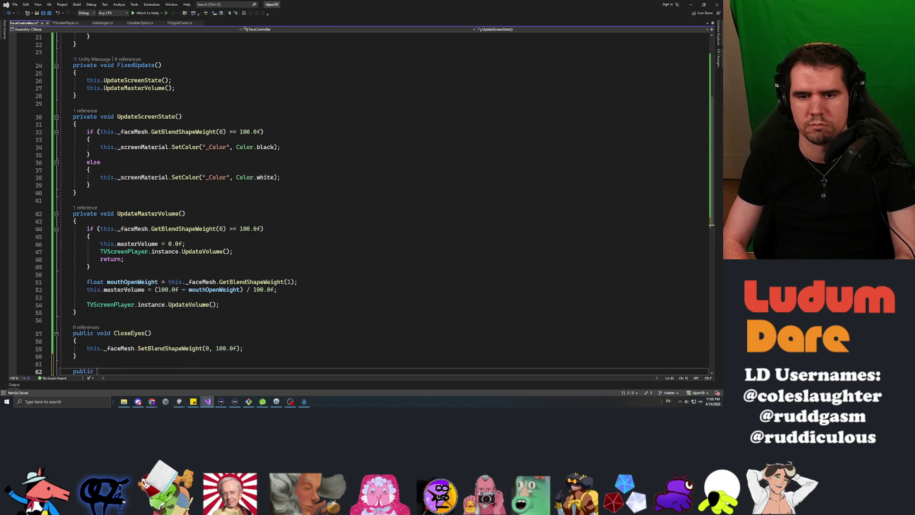
type("void CloseMouth()")
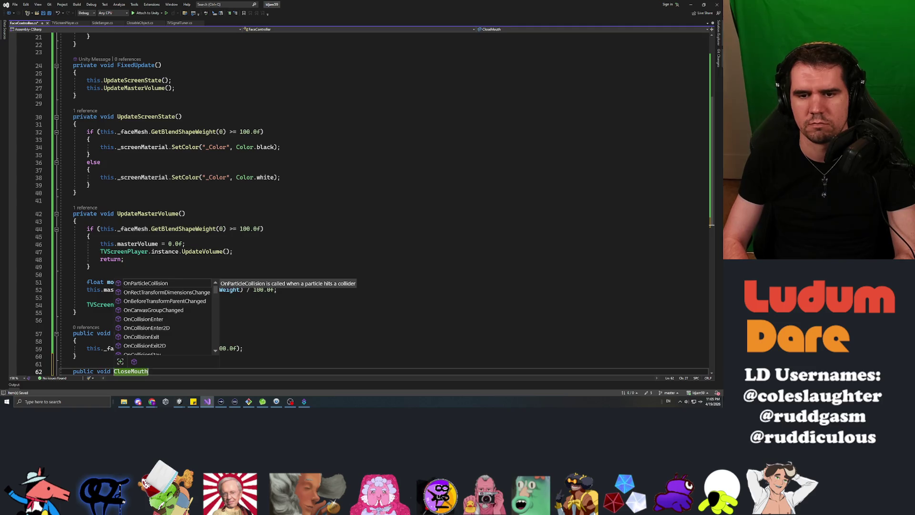
key("Return")
type("{")
key("Return")
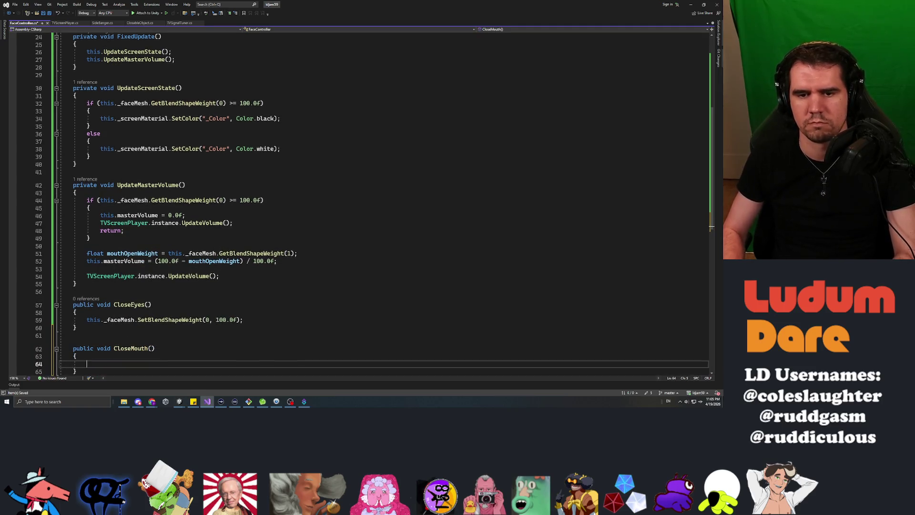
type("this._faceMe")
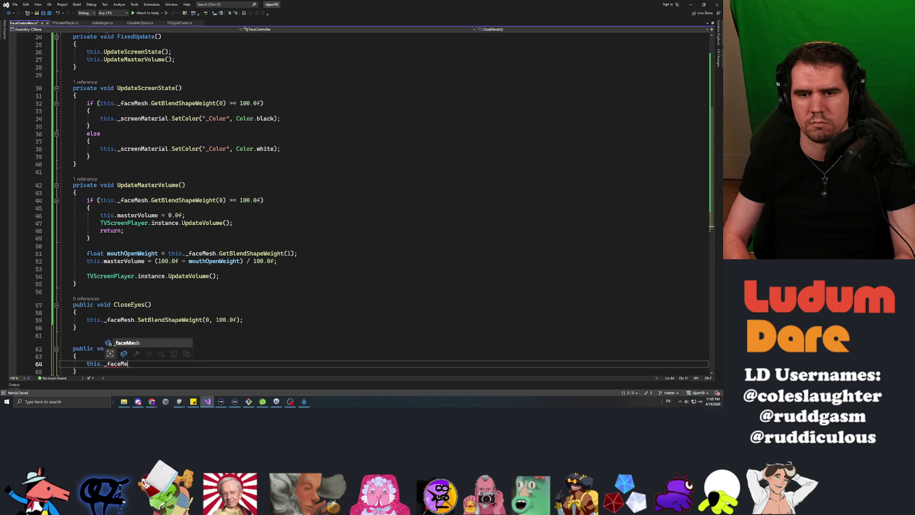
type("sh.SetBlendShapeWeight")
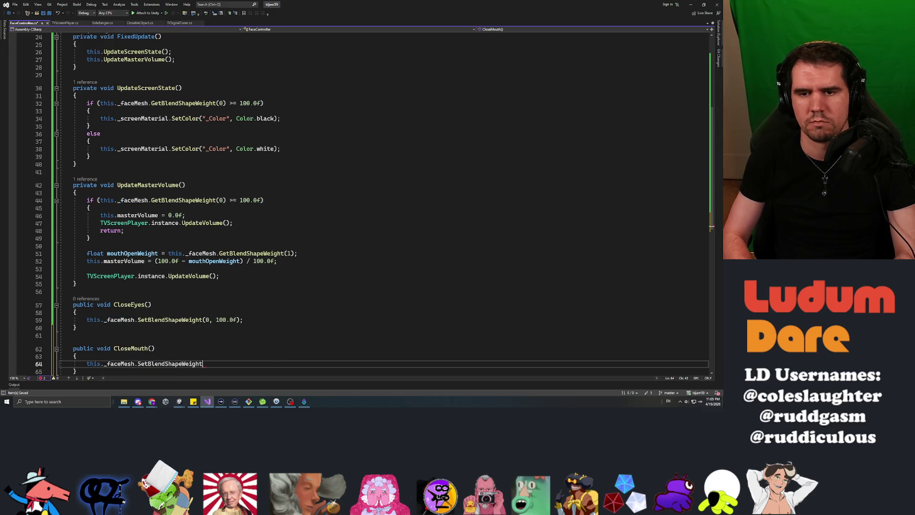
type("(1, 0.0f)")
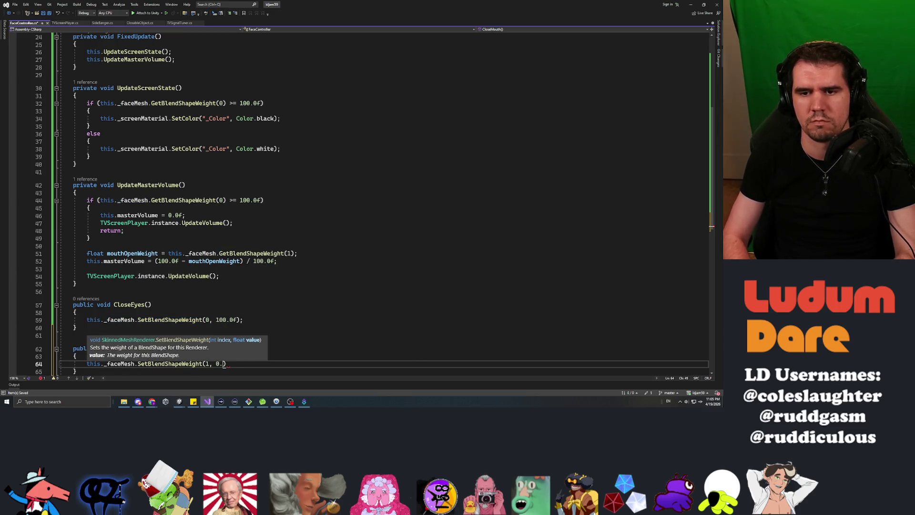
type(";")
Step: Change CloseMouth's blend shape weight to 100.0f and save FaceController.cs
left_click(77, 193)
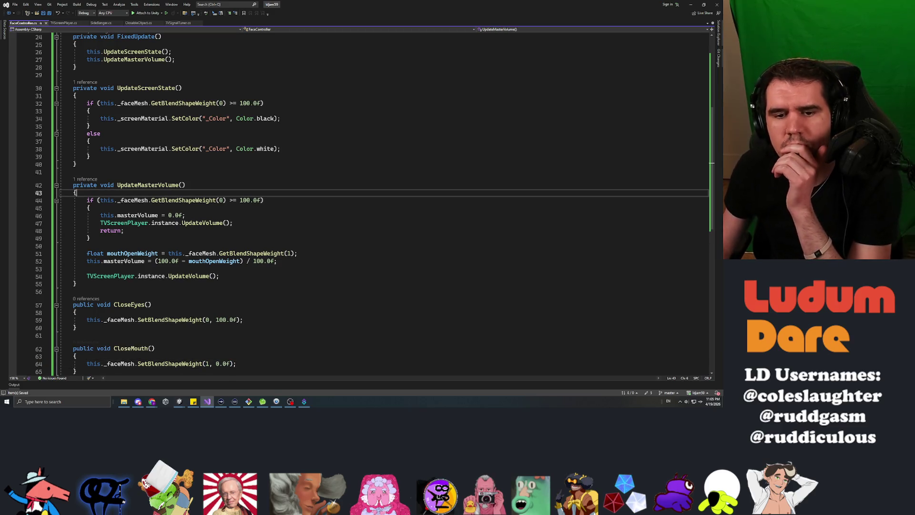
scroll(201, 179, "down", 7)
scroll(201, 179, "up", 5)
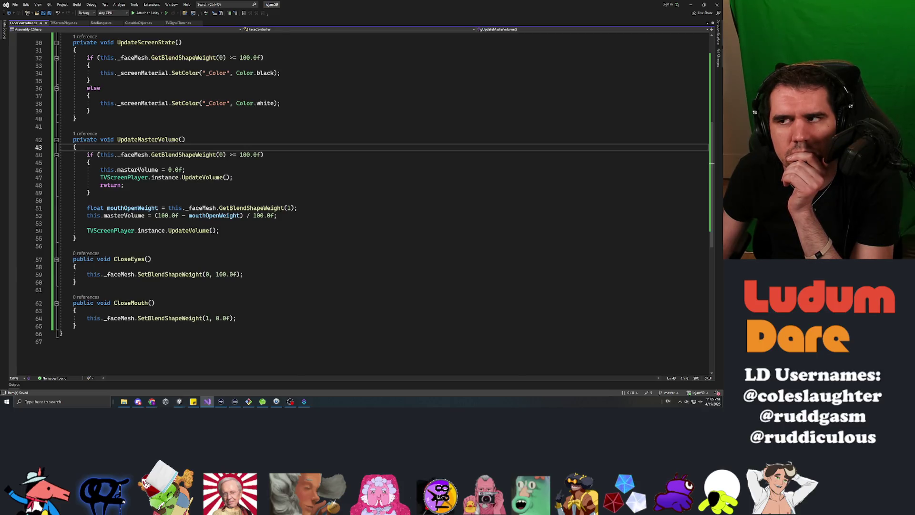
left_click(216, 318)
type("10")
key("ctrl+s")
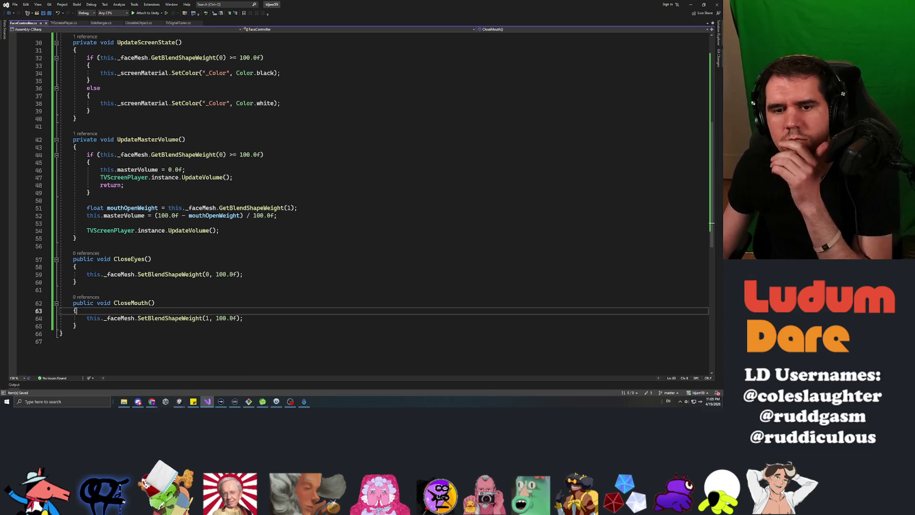
left_click(76, 281)
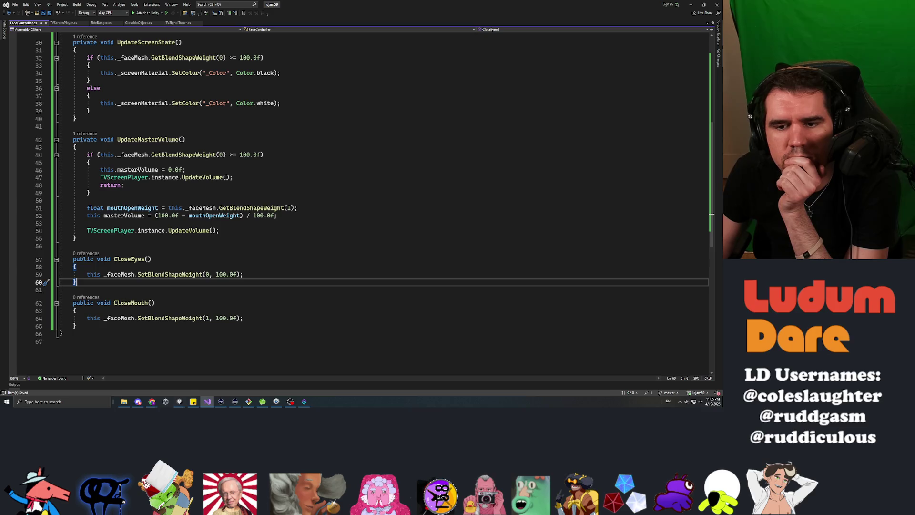
key("Up")
key("Up")
key("Up")
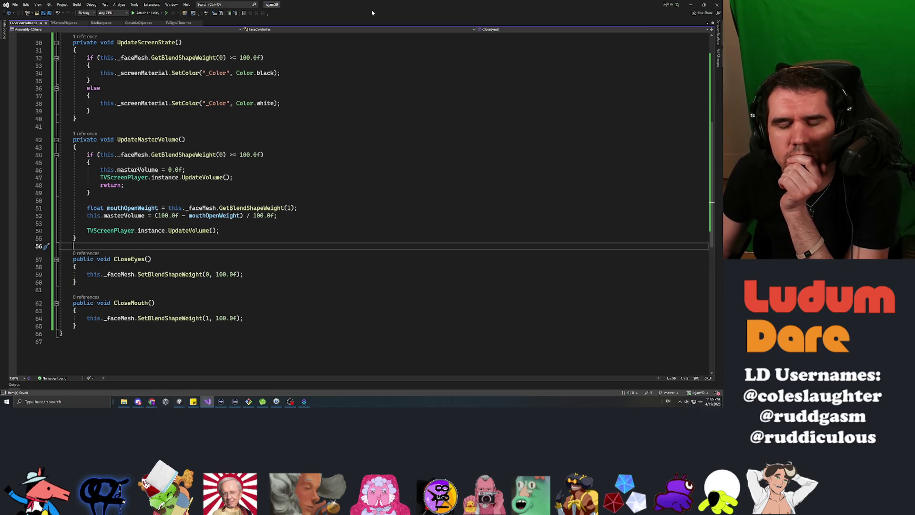
key("alt+Tab")
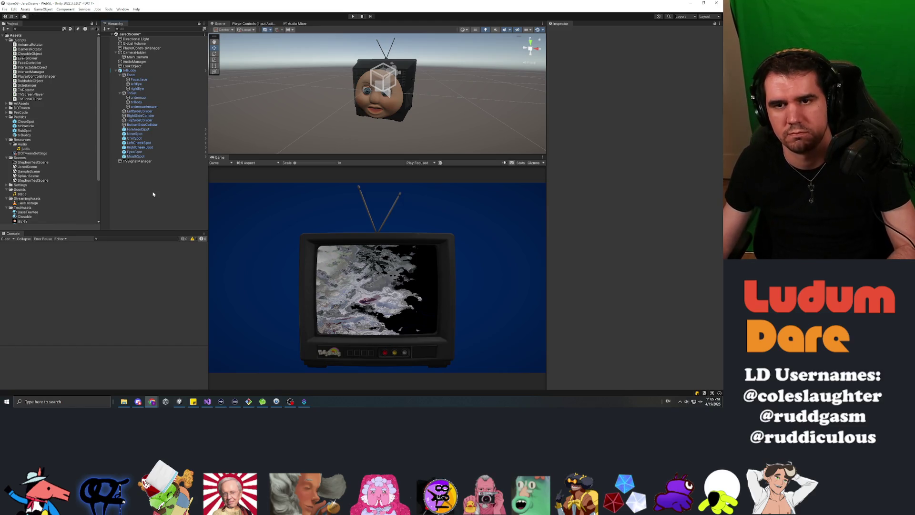
Step: Save the JaredScene changes in Unity with Ctrl+S
key("ctrl+s")
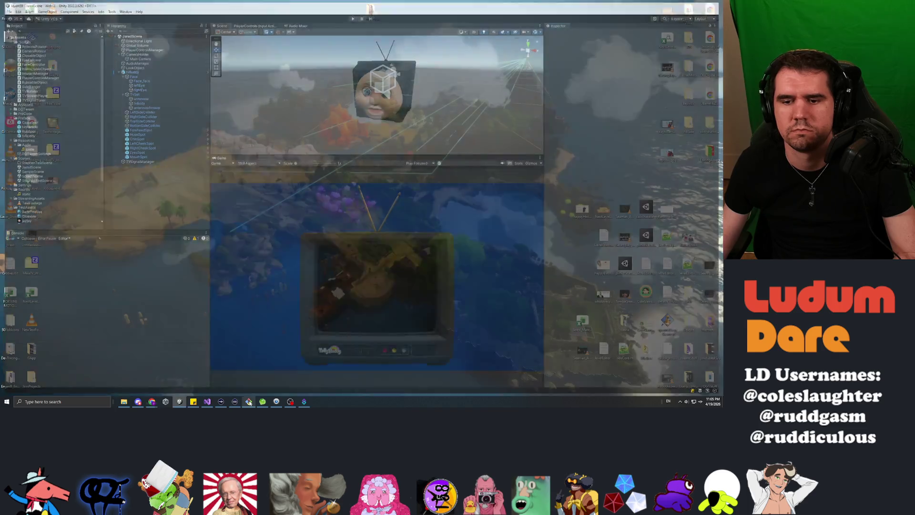
mouse_move(250, 404)
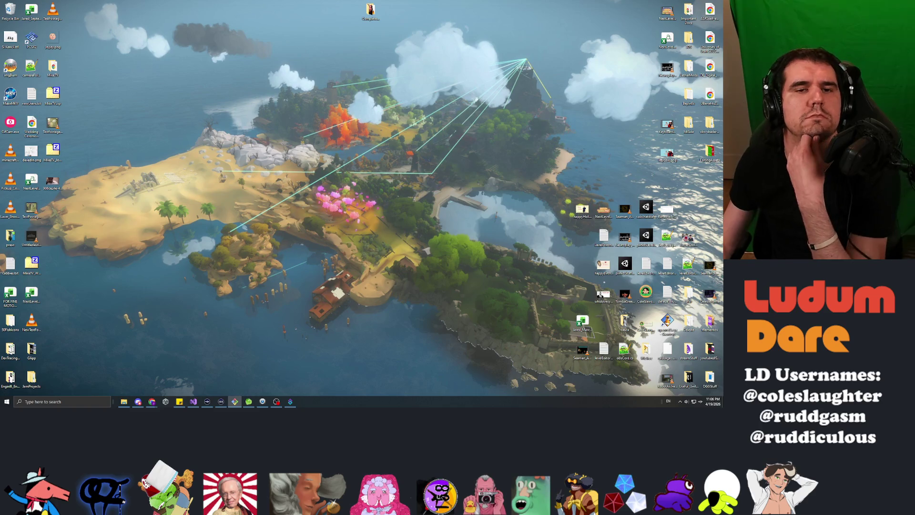
Step: Empty the Recycle Bin, permanently deleting its 3 items
right_click(10, 11)
left_click(28, 22)
left_click(384, 204)
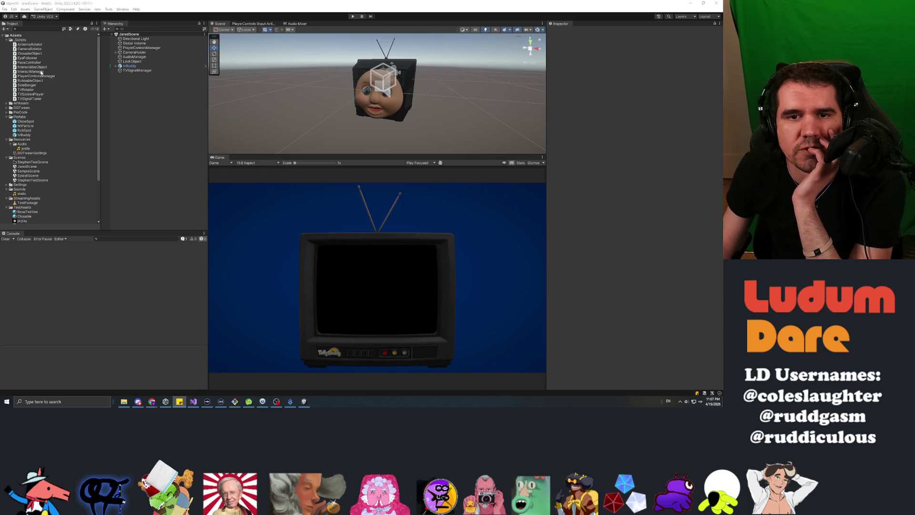
Step: Browse the CameraRotator and TVSignalTuner scripts, then settle on AntennaRotator's code
left_click(30, 49)
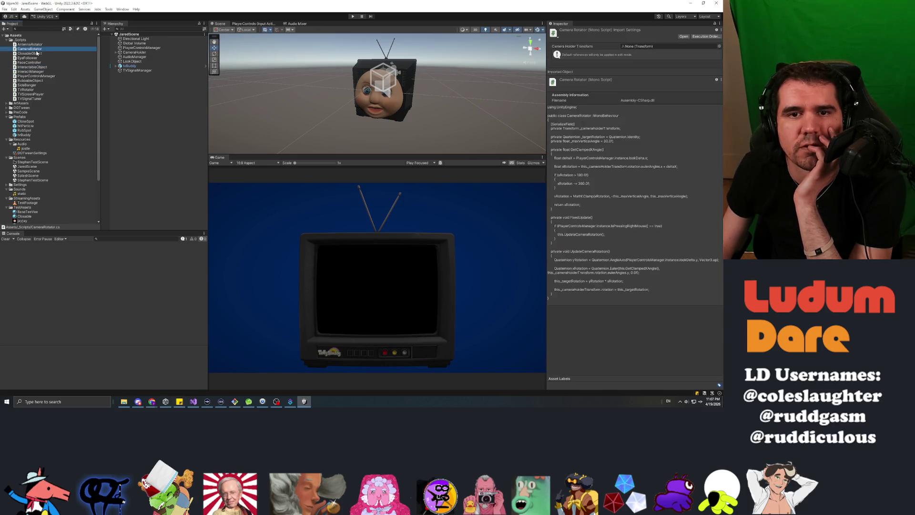
key("Down")
key("Down")
key("Down")
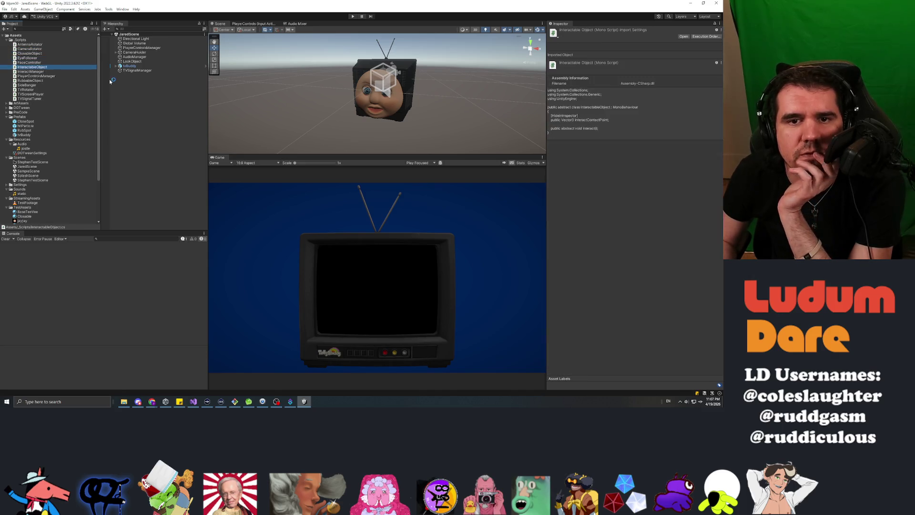
key("Down")
key("Down")
key("Down")
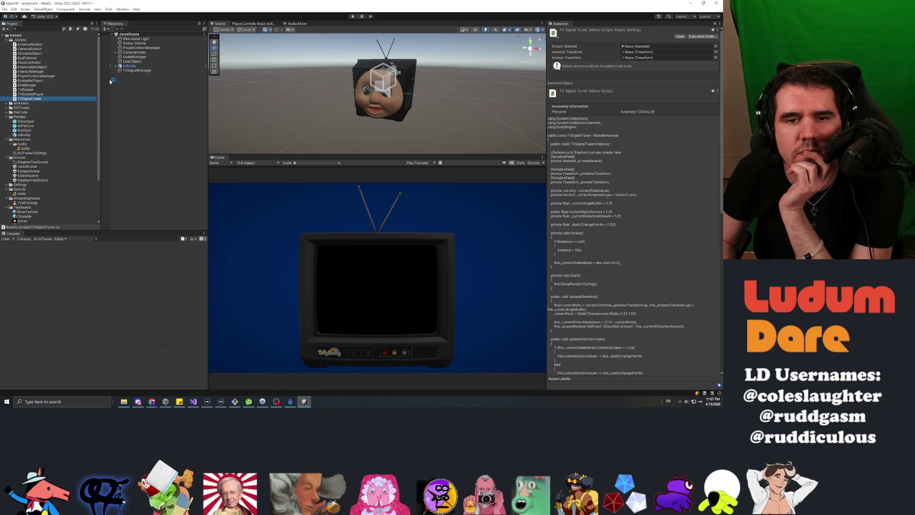
key("Up")
key("Up")
key("Up")
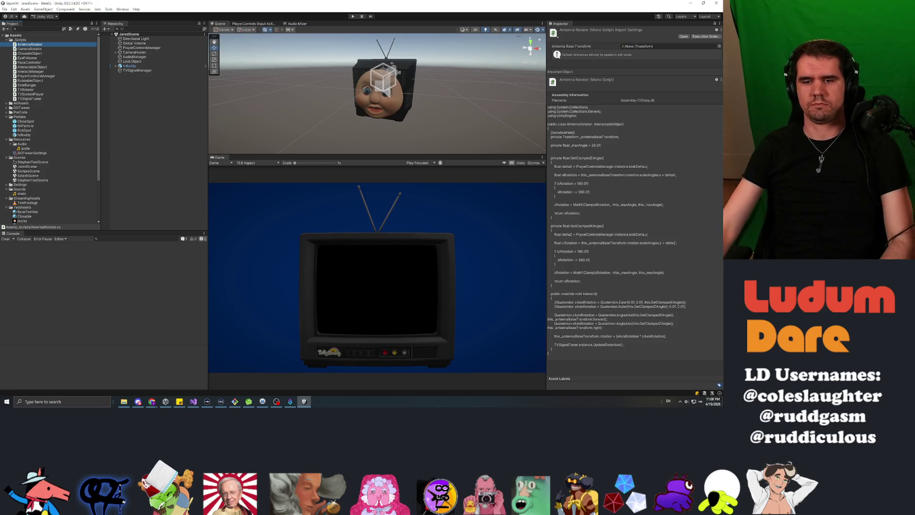
key("alt+Tab")
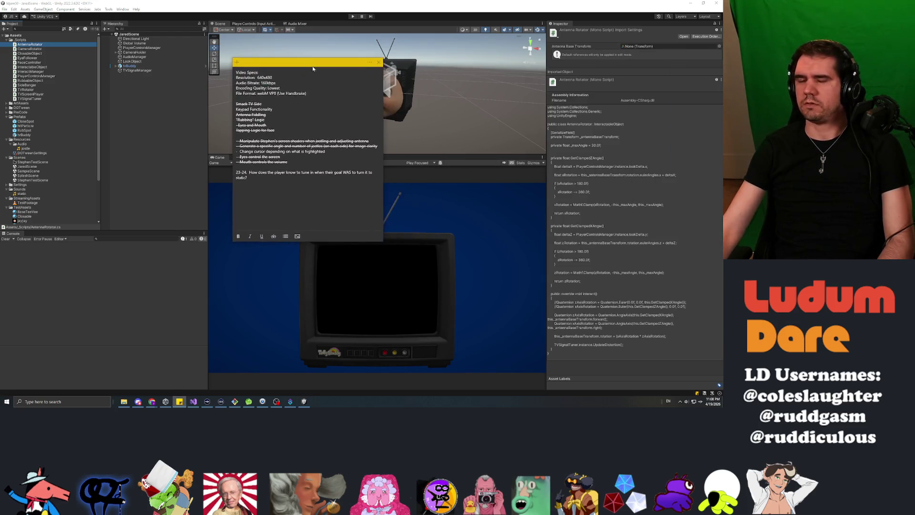
Step: Replace the old question with the heading 'All Puzzles Should Have:' and a Setup Function bullet
key("shift+Up")
key("shift+Up")
type("Puzzle Shou")
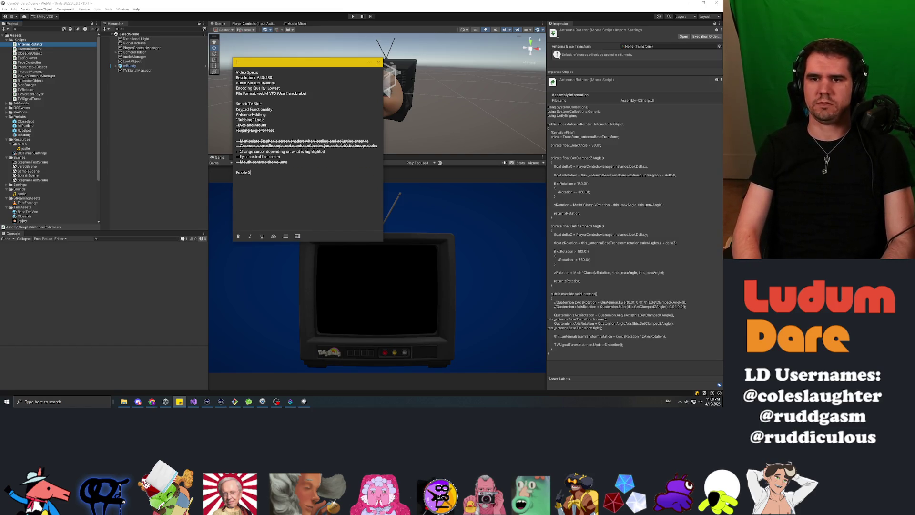
key("shift+Home")
type("All ")
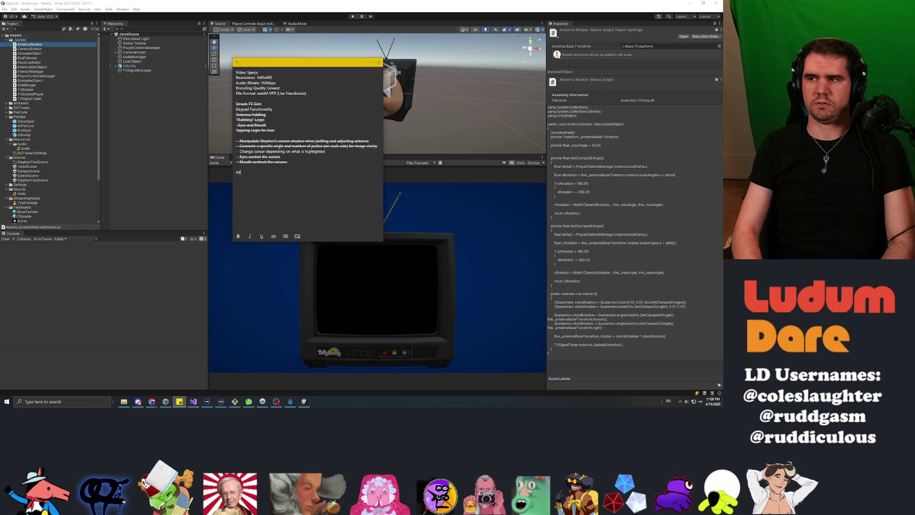
type("Puzzles Should:")
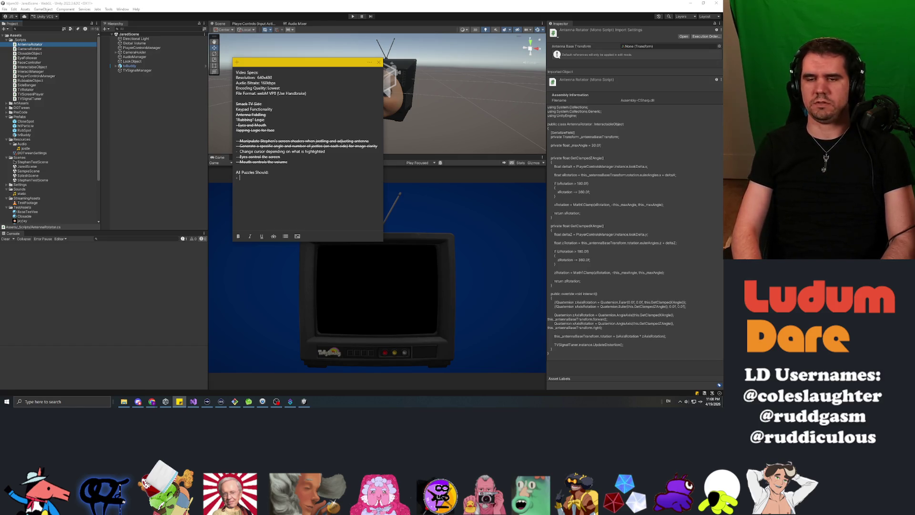
key("BackSpace")
key("BackSpace")
key("BackSpace")
type("Have")
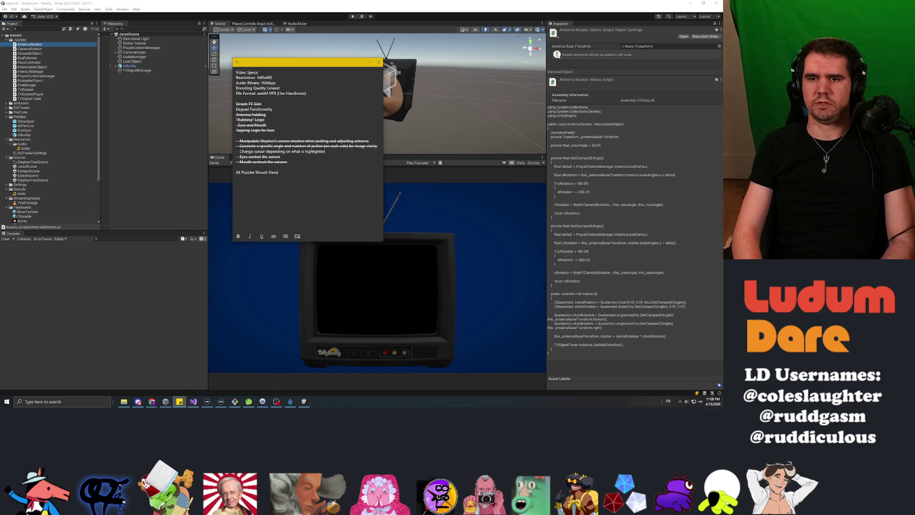
type(" Setup C")
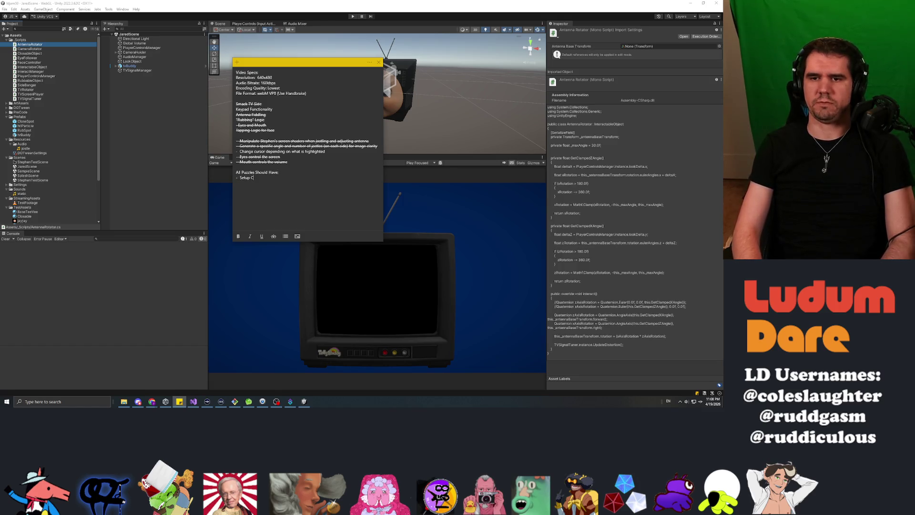
key("BackSpace")
type("Function")
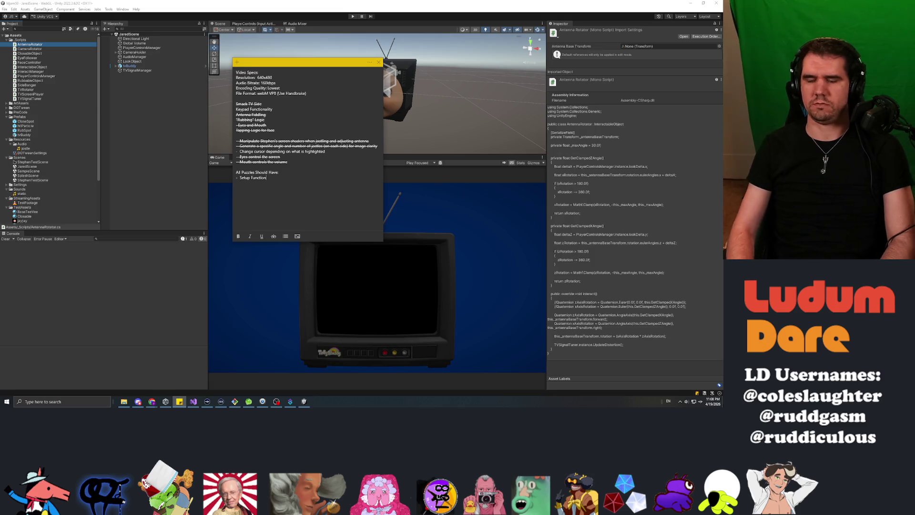
Step: Add bullets for Video File, Win Check Function and State Update Function (When inputs are detected)
key("Return")
key("Up")
type("- Video Files")
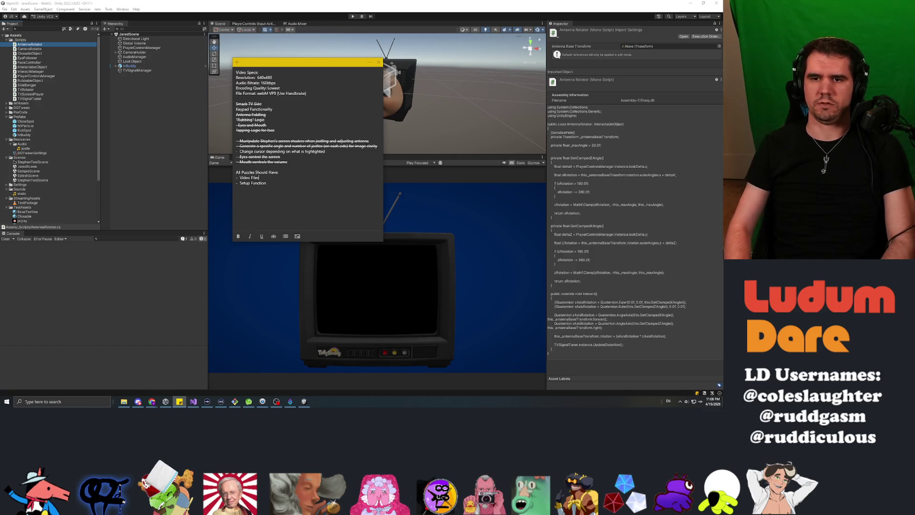
key("BackSpace")
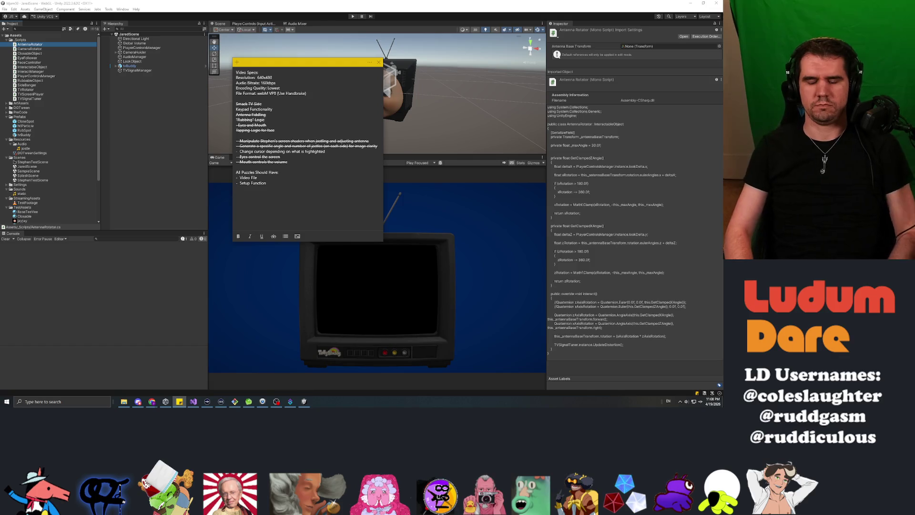
type("-")
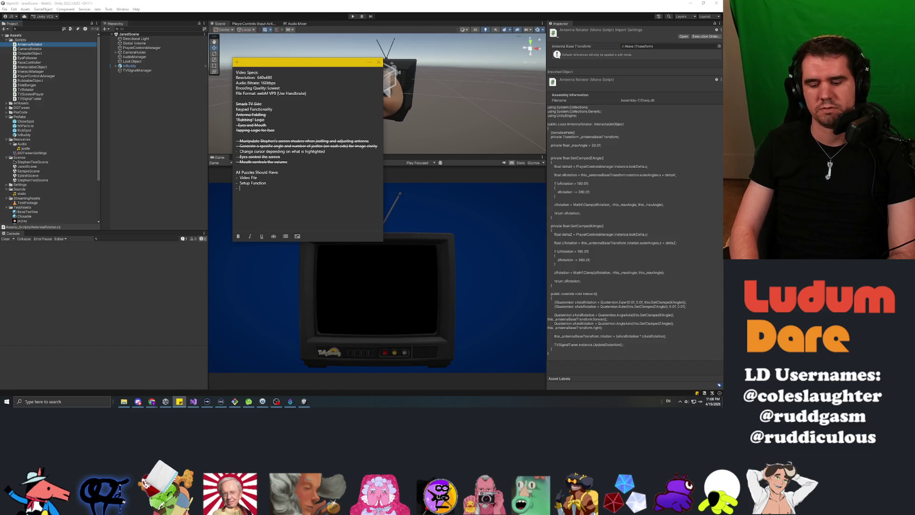
type("W")
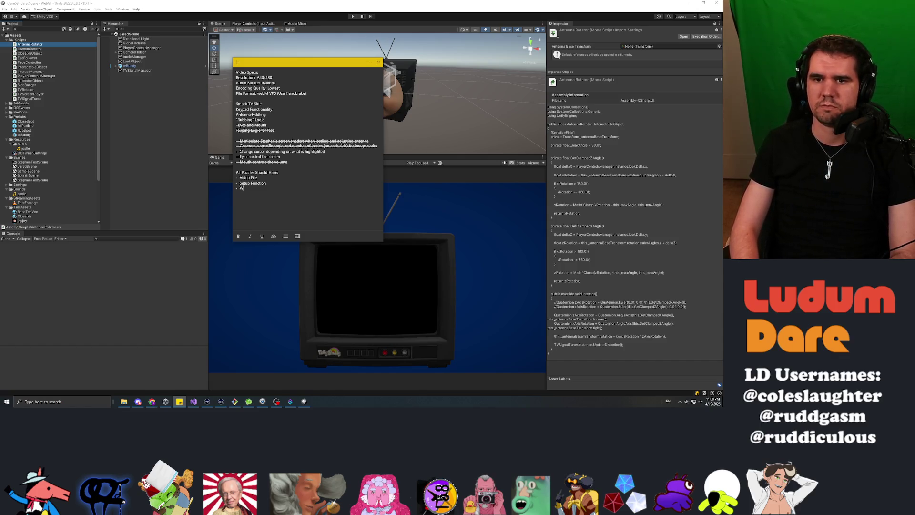
type("in Check Function")
key("Return")
type("- St")
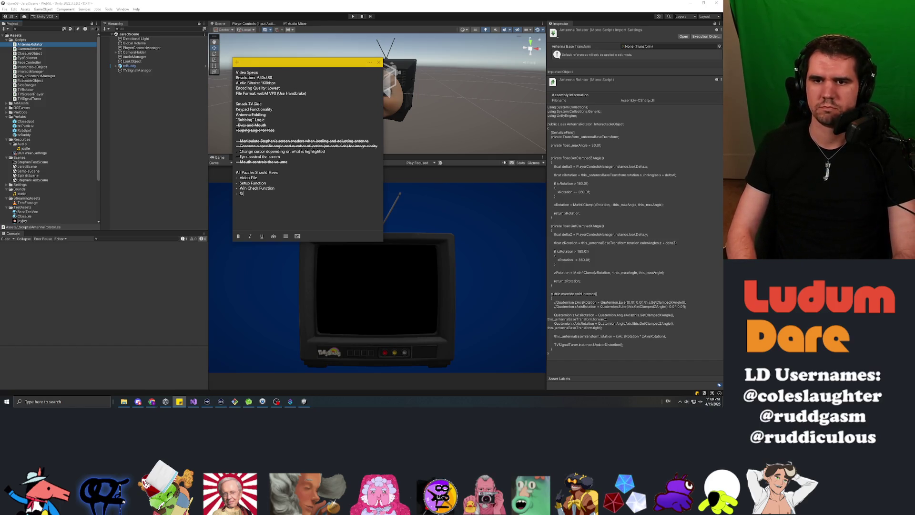
type("ate Update Function (")
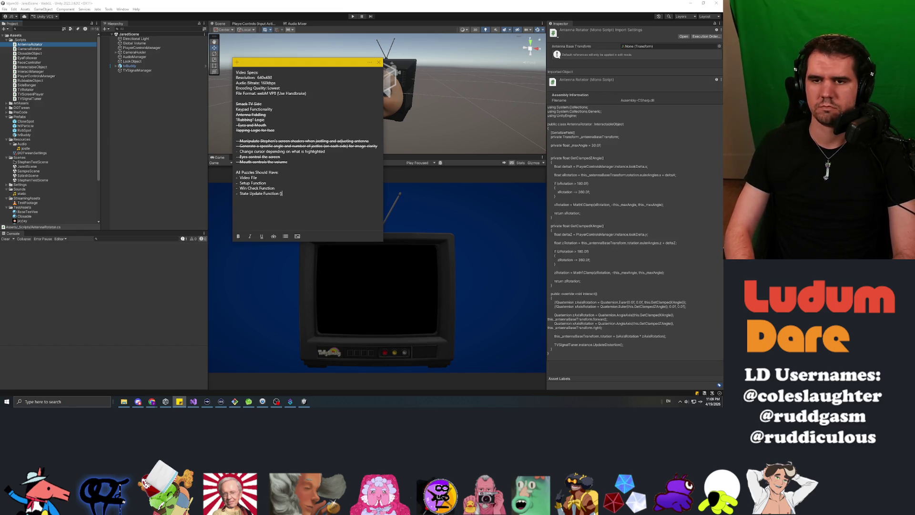
type("When inputs are detected)")
key("Left")
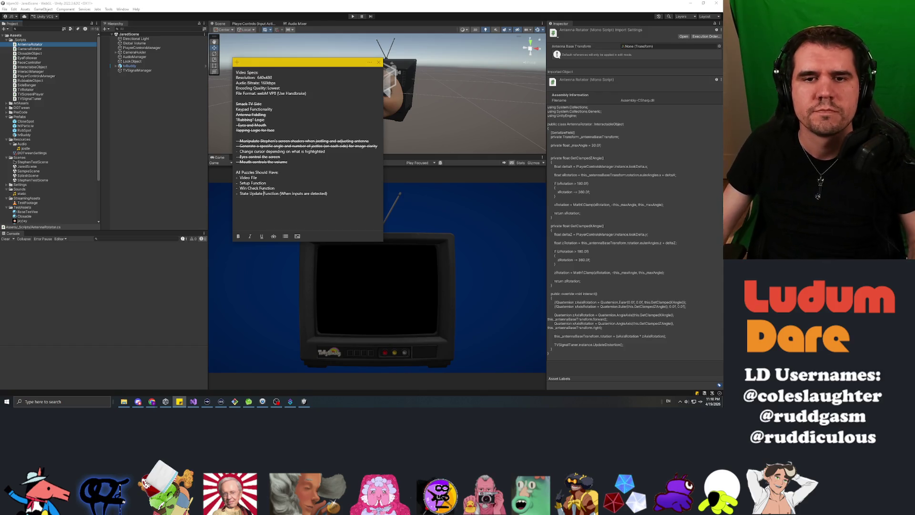
Step: Return to Unity's PlayerControlsManager script and step to the next script down
left_click(34, 77)
key("Down")
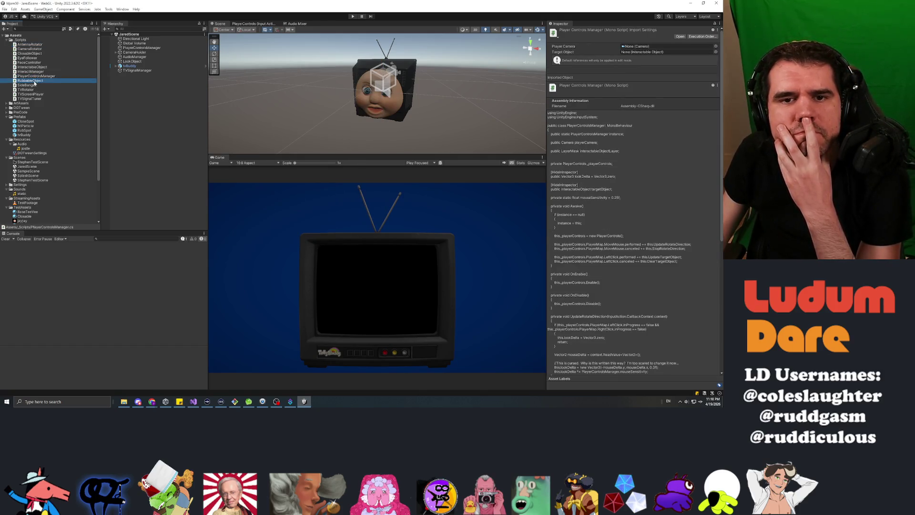
Step: Select the SideBanger script in the Project panel and open it in Visual Studio
left_click(31, 49)
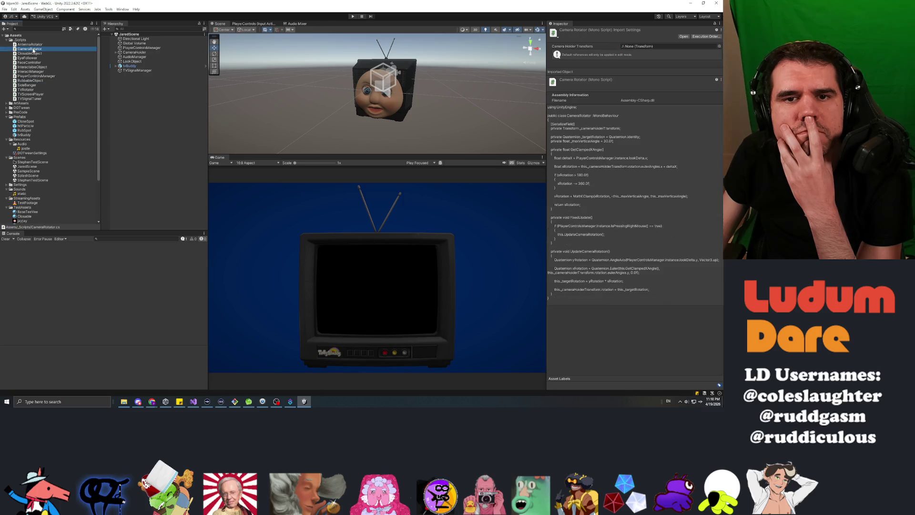
left_click(25, 86)
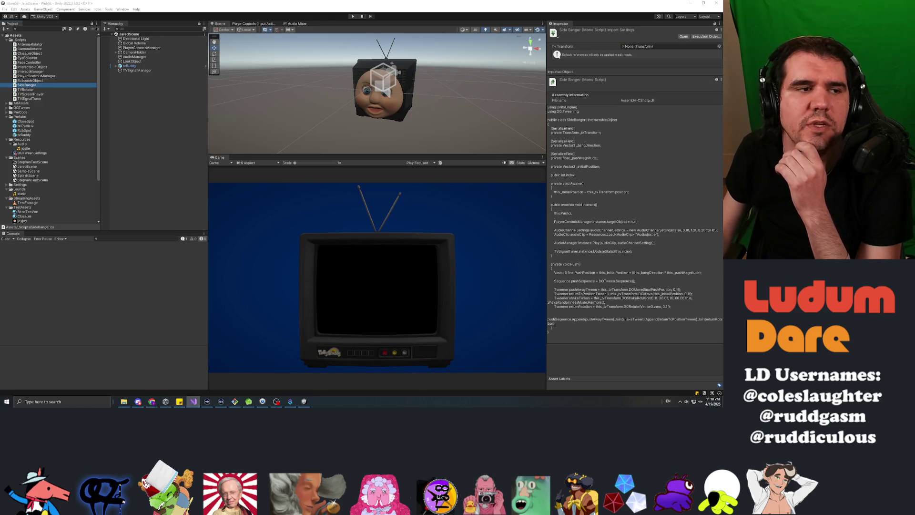
key("alt+Tab")
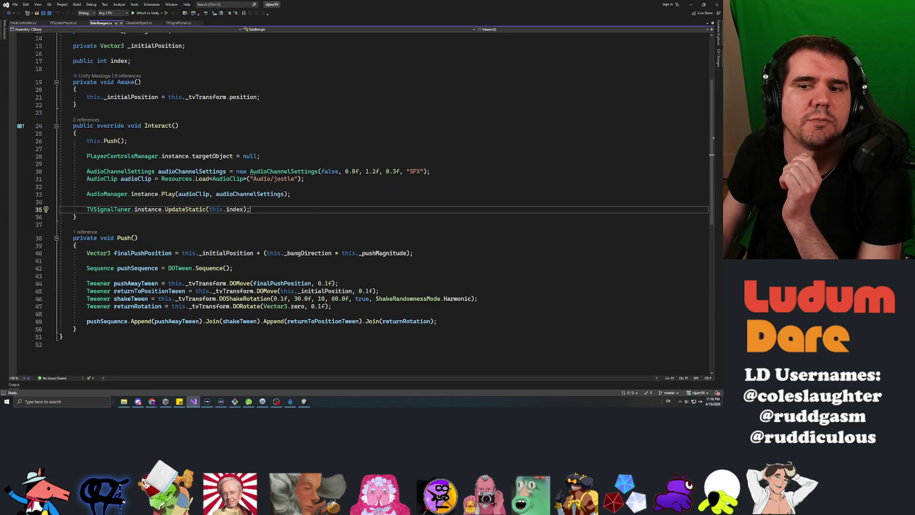
Step: Read SideBanger.cs from the top, then bring the puzzle checklist note back up
scroll(362, 201, "up", 5)
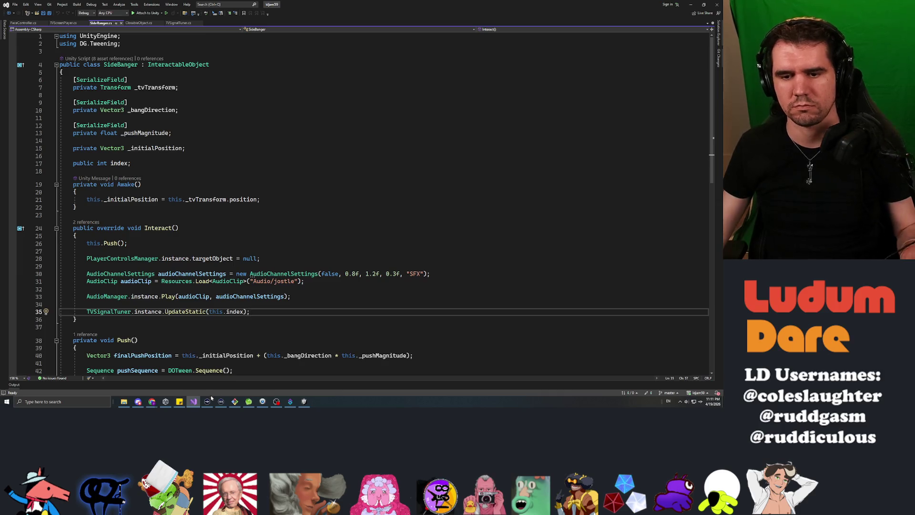
left_click(180, 402)
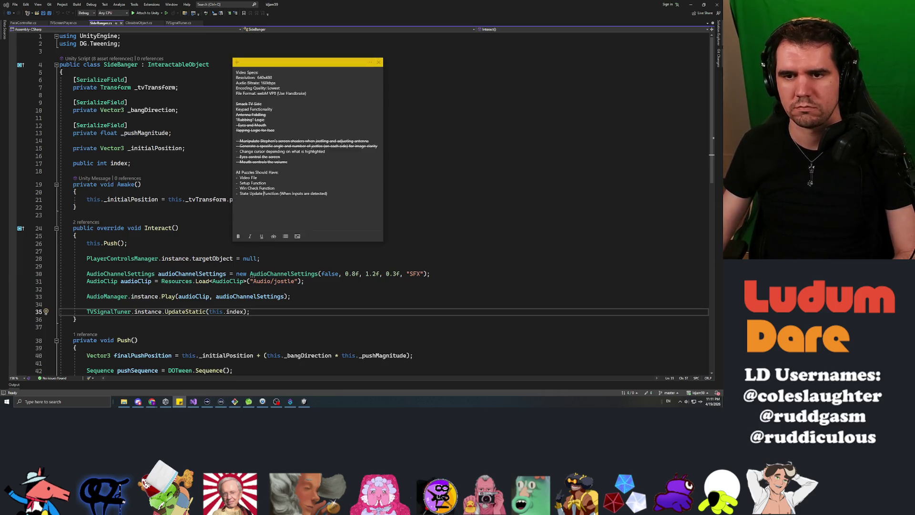
Step: Add an interaction-finished event note and replace the State Update bullet with 'List of Interactable Objects'
left_click(288, 161)
key("Return")
key("Return")
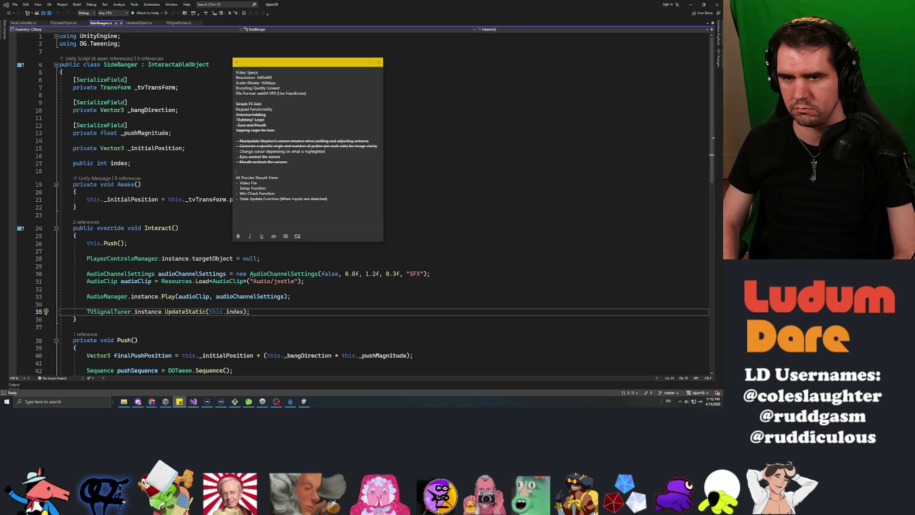
type("Interactable Objects have an")
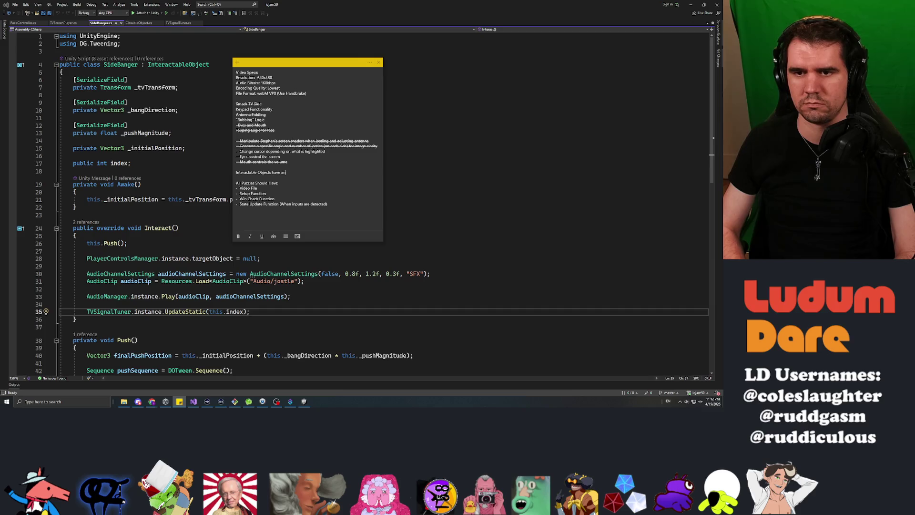
type(" event that the ")
type("Puzzle can ")
type("subscribe t")
type("o")
key("Return")
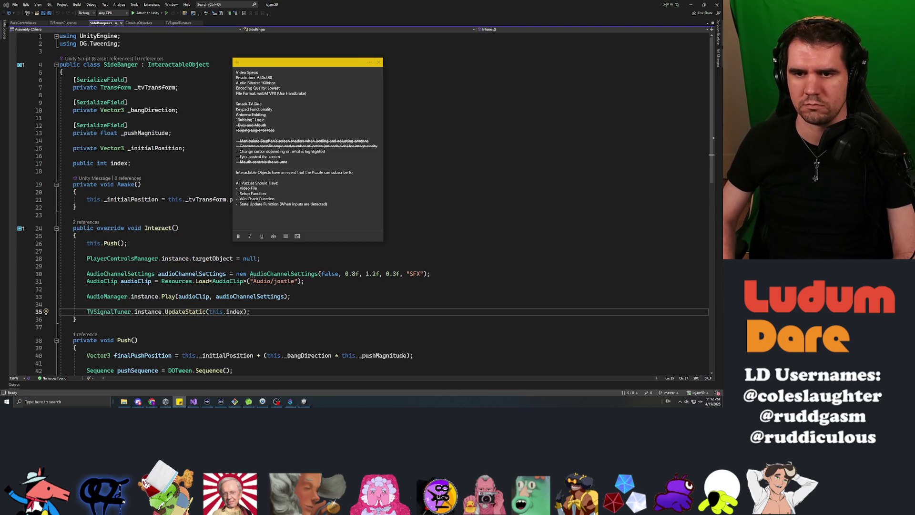
key("shift+Home")
key("BackSpace")
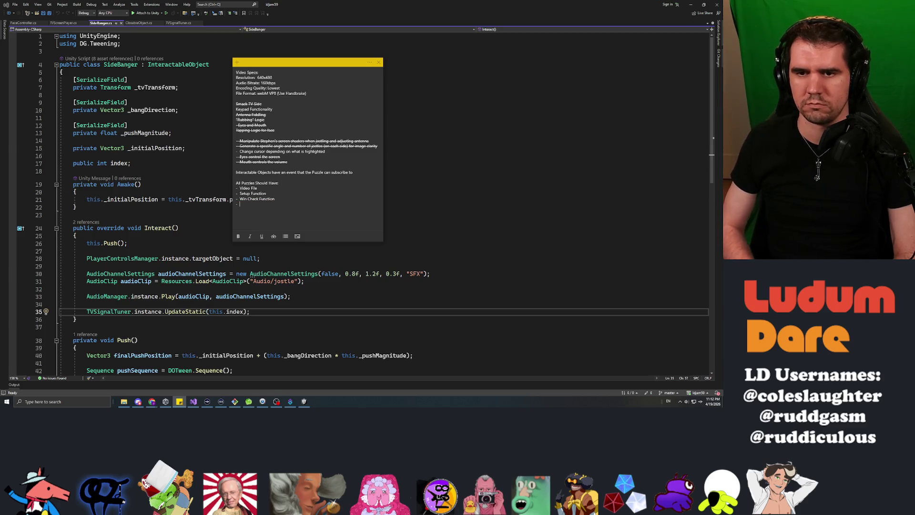
type("List of Interactable Objects")
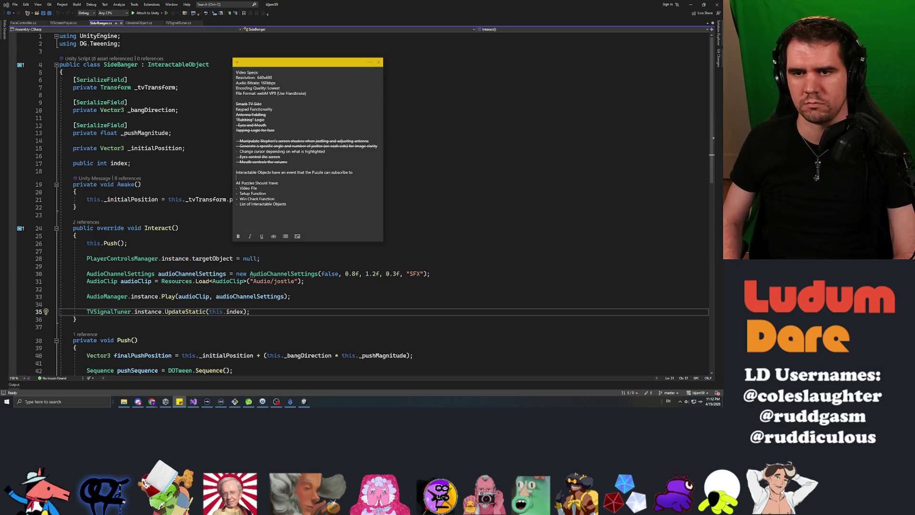
Step: Complete the event note and append '(in order of solution)' to the list line
left_click(354, 173)
type("(")
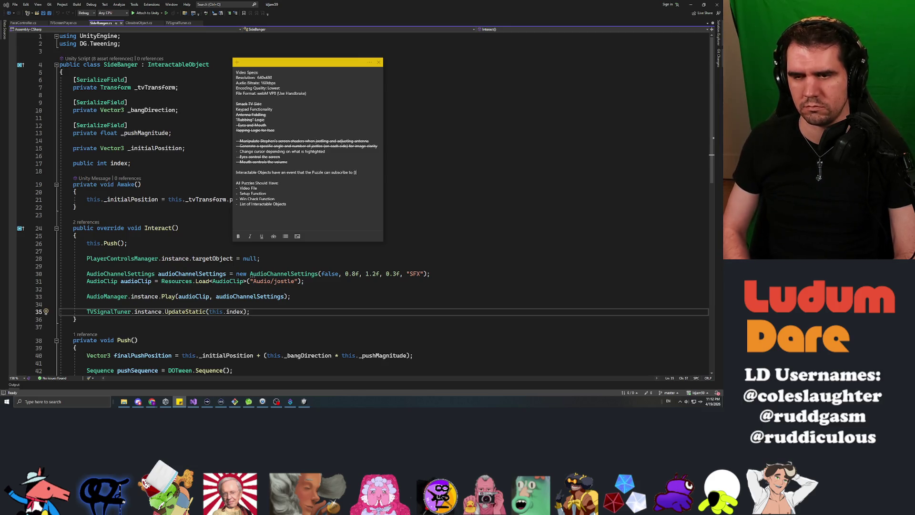
type("f")
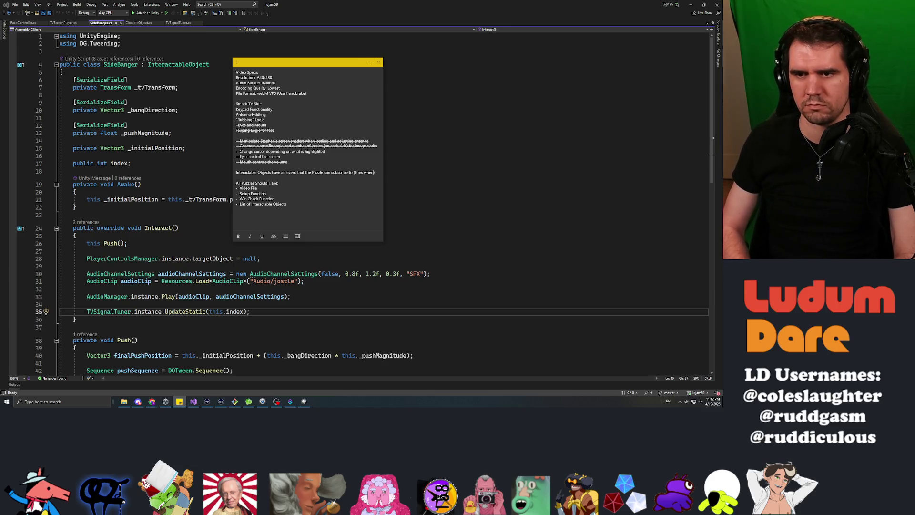
type(" an Interaction finishes")
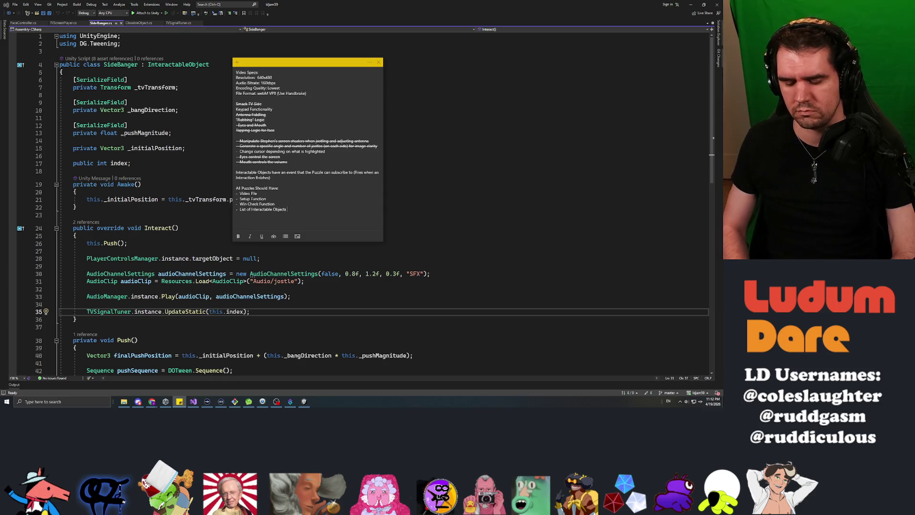
type("(in order of solution)")
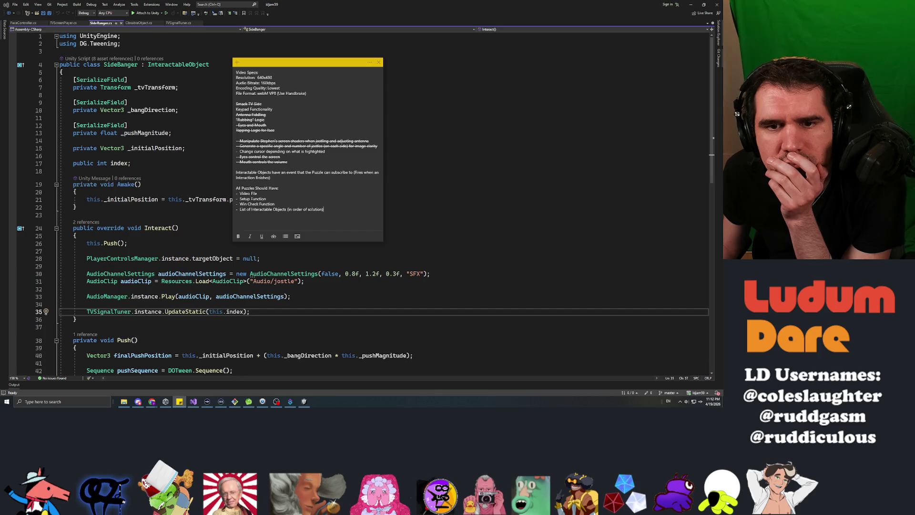
key("Return")
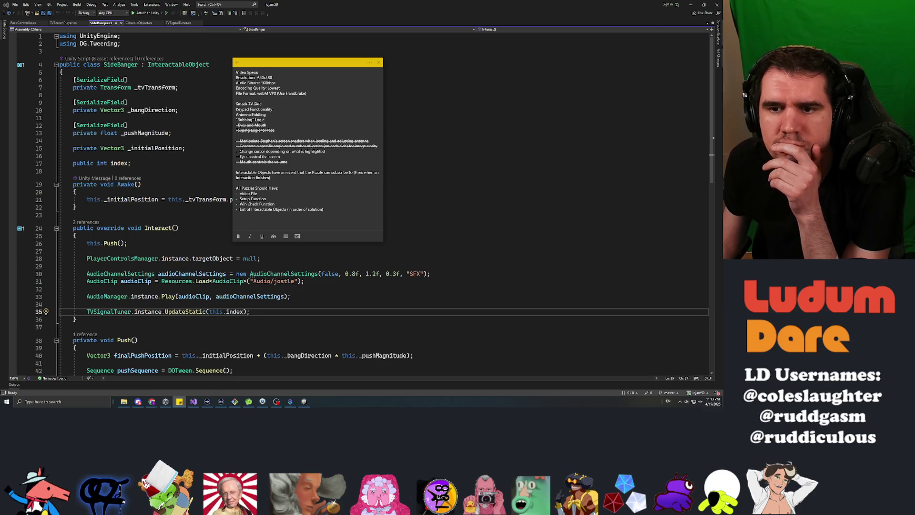
Step: Replace an abandoned 'Running list of' line with a '- Point total to determine win' item
left_click(236, 214)
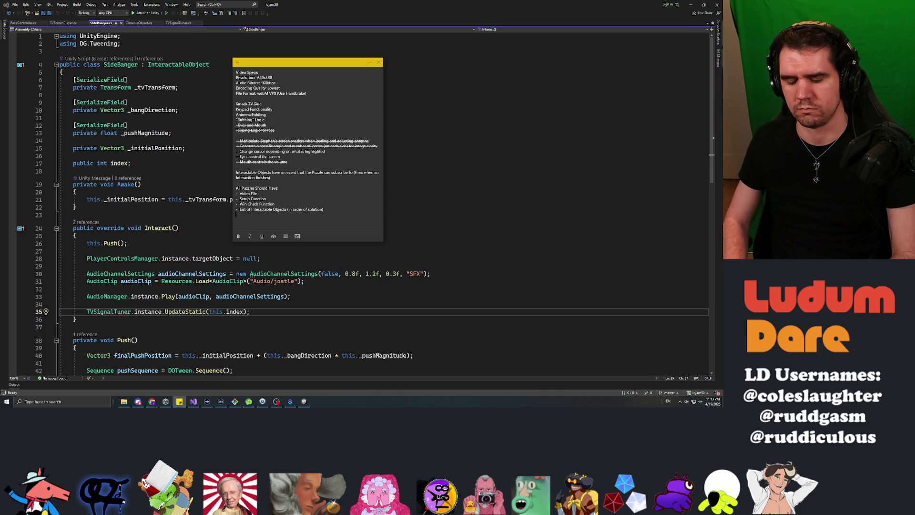
type("- ")
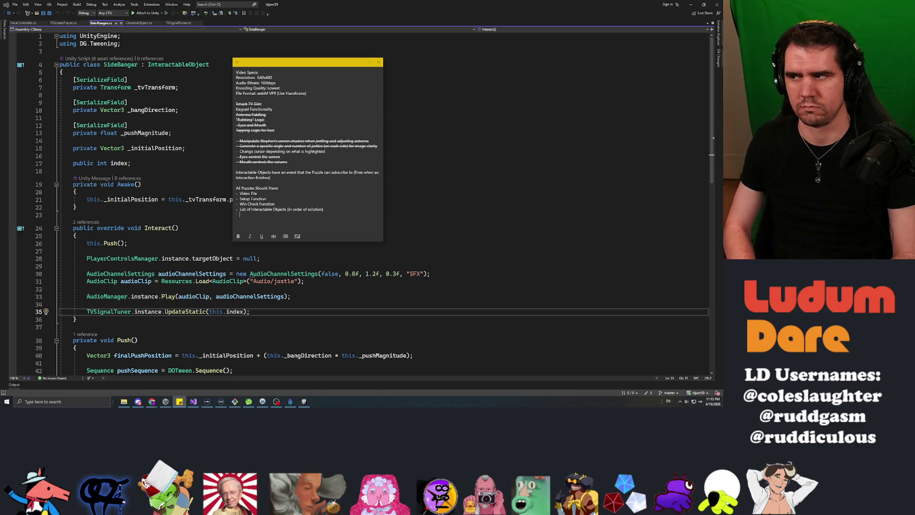
type("Running list of I")
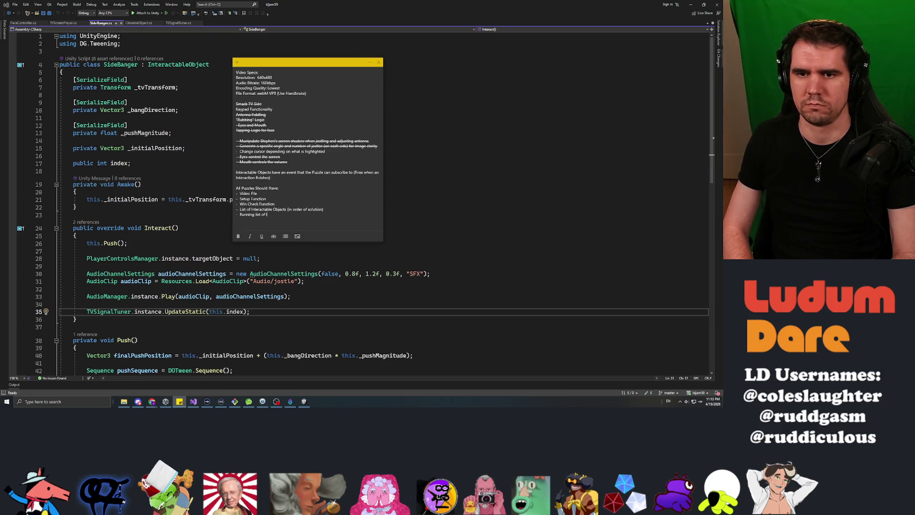
type("nt")
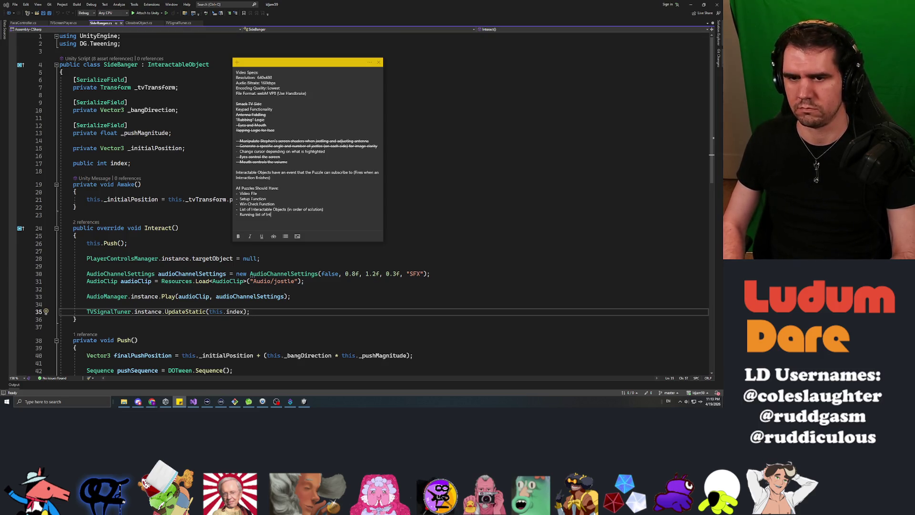
key("shift+Home")
key("BackSpace")
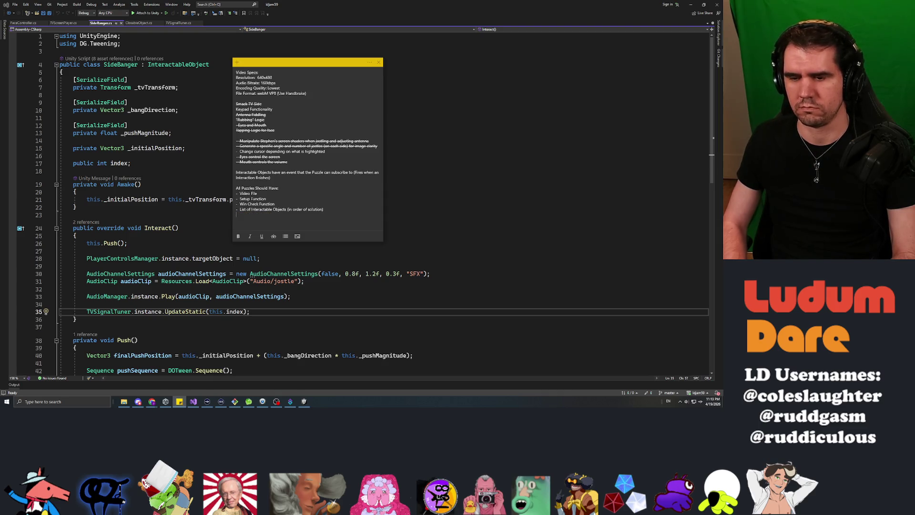
type("R")
key("BackSpace")
key("BackSpace")
key("BackSpace")
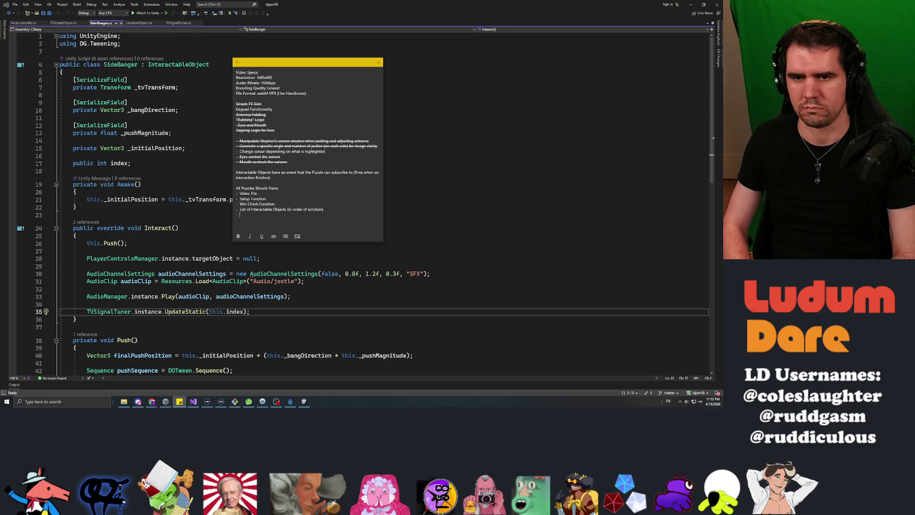
type("int total to determin \"win")
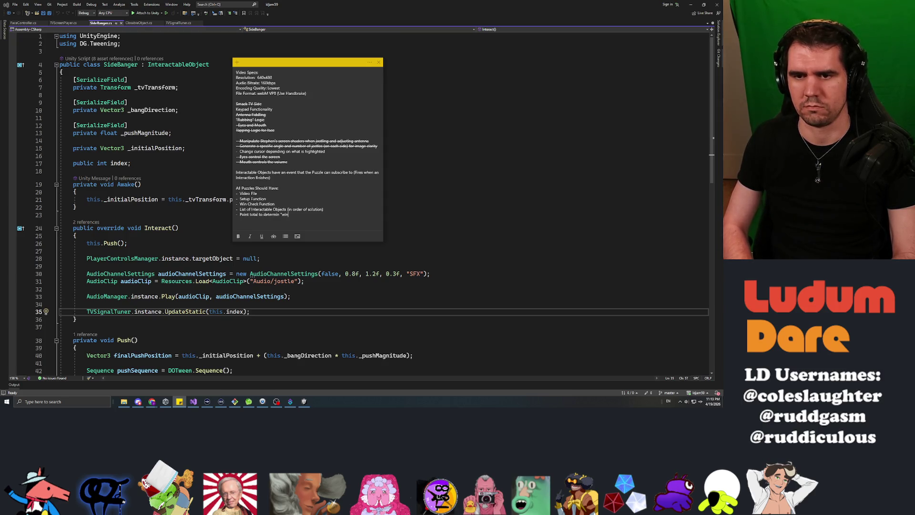
key("BackSpace")
key("BackSpace")
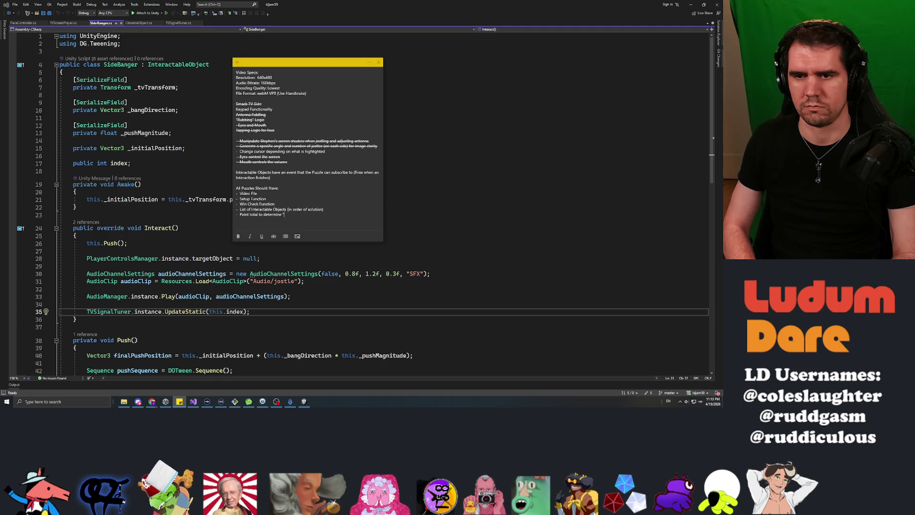
Step: Add '- Current point total' and append '(number of interactable objects required to progress)', then hide the note
type("- Current point total")
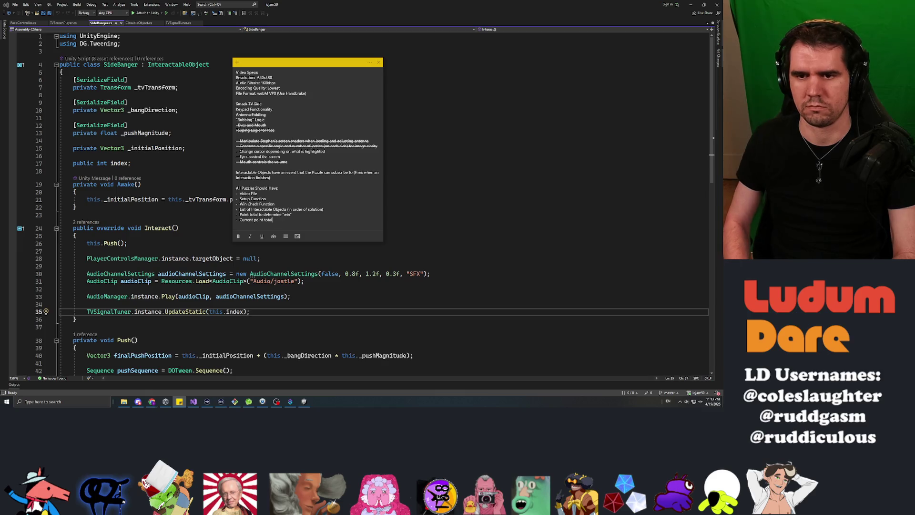
left_click(291, 214)
type("(")
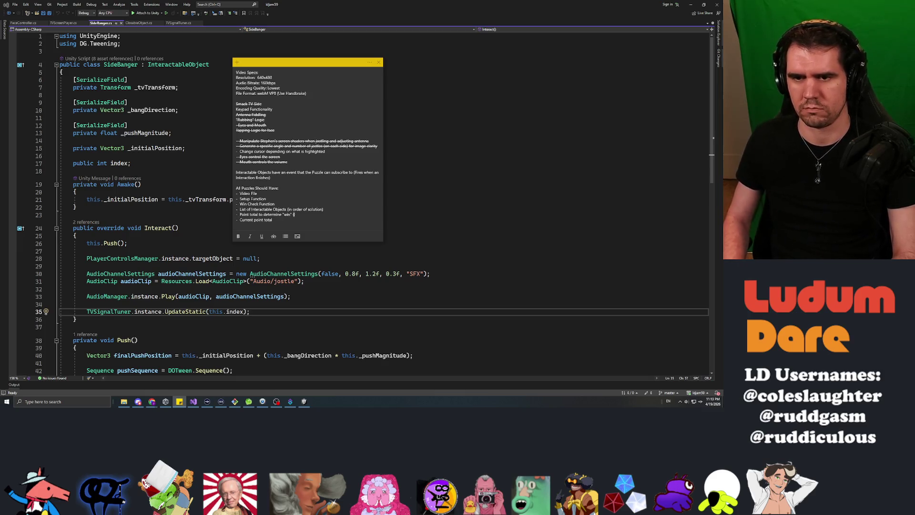
type("number of interactable objects required to p")
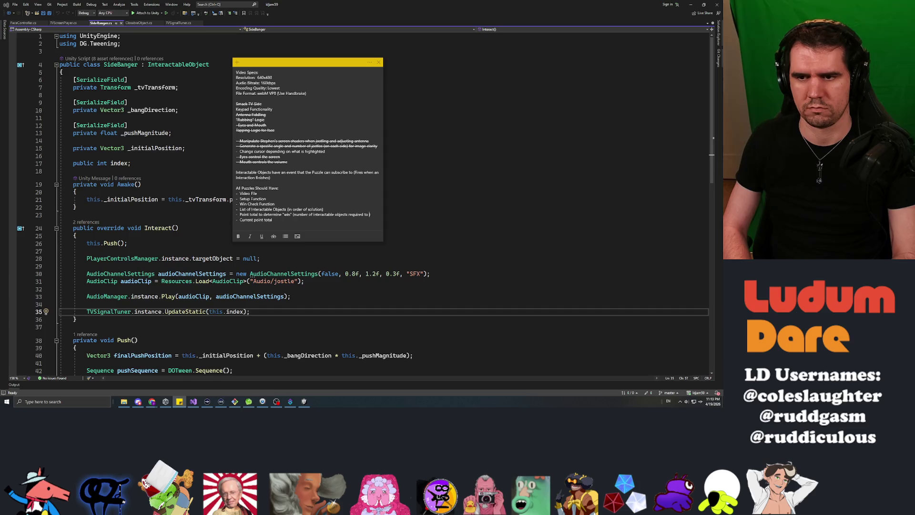
type("rogress)")
left_click(273, 225)
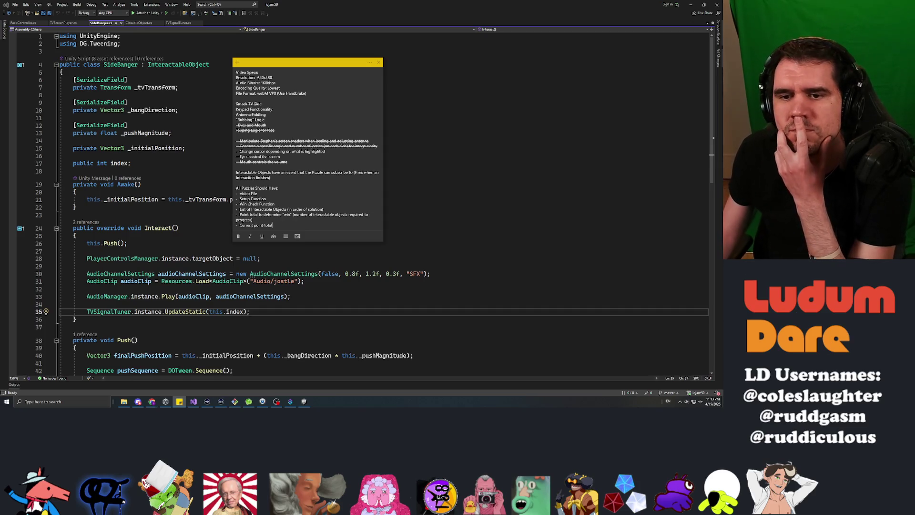
left_click(236, 183)
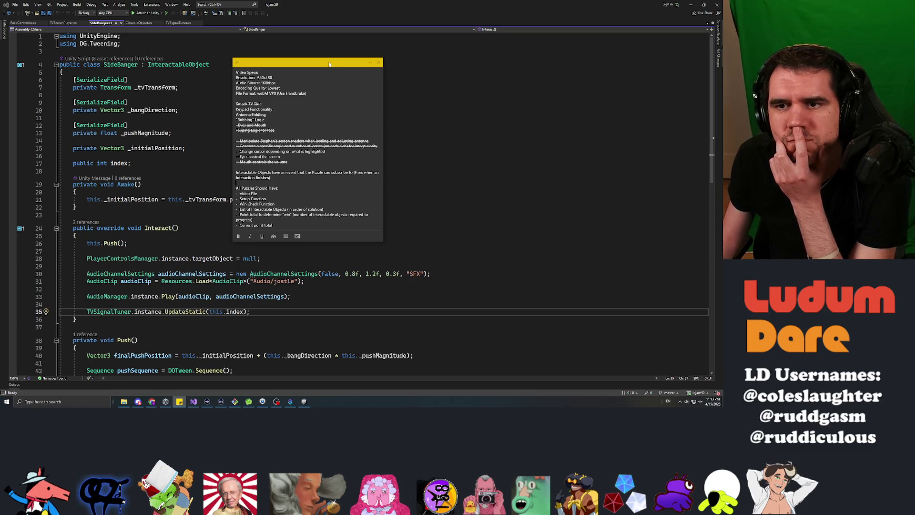
key("alt+Tab")
key("alt+Tab")
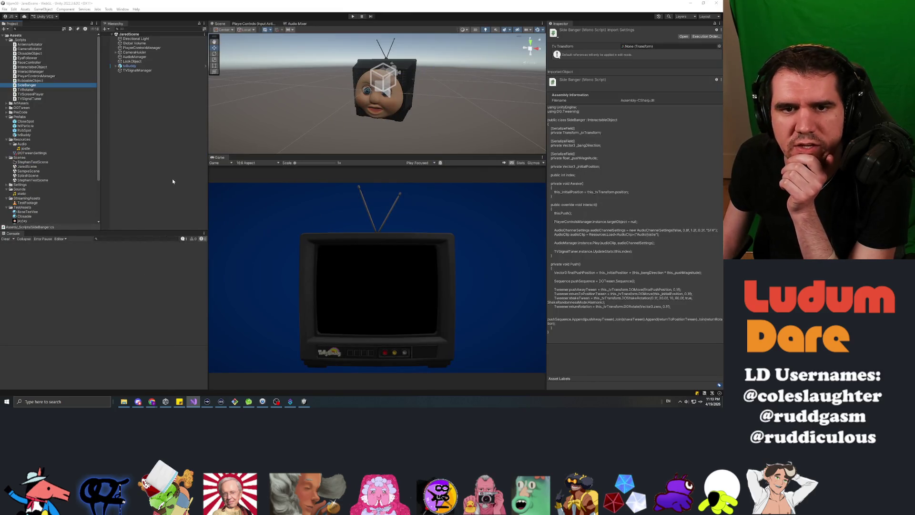
Step: Create a new C# script named LevelPuzzle in the _Scripts folder
left_click(18, 36)
left_click(20, 40)
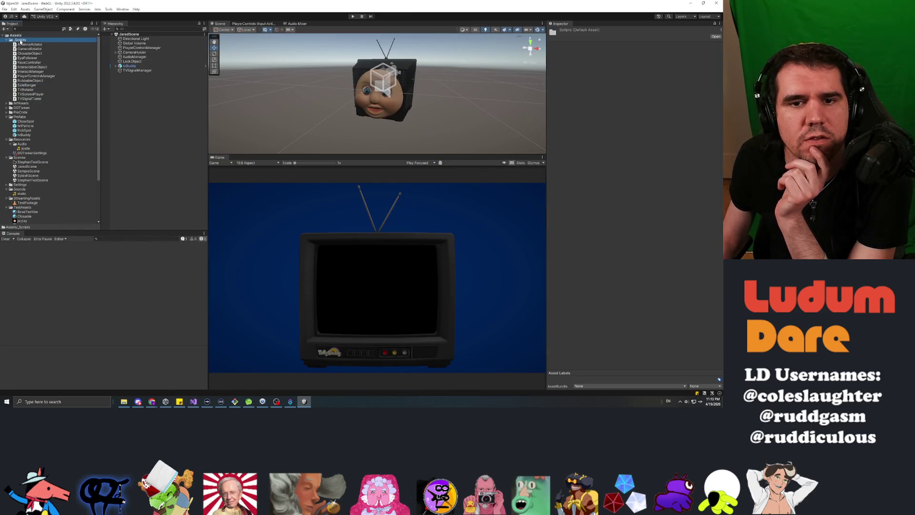
right_click(20, 41)
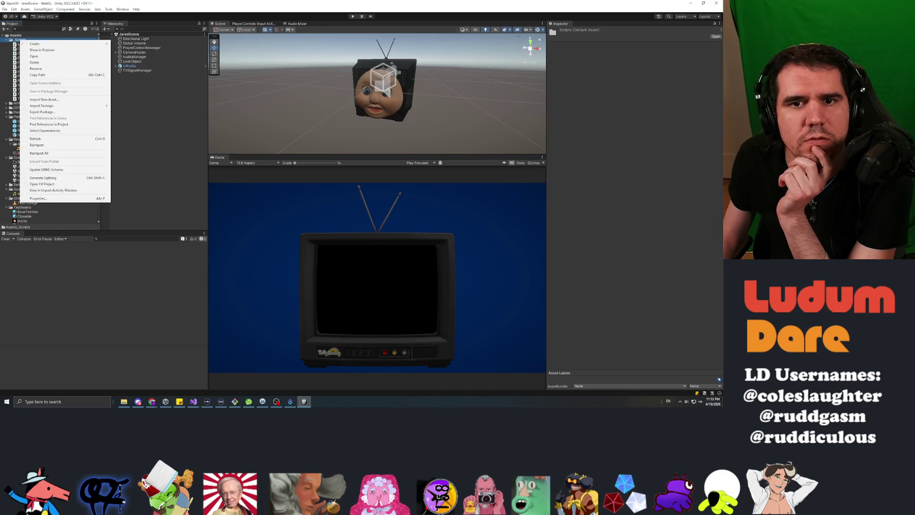
mouse_move(71, 44)
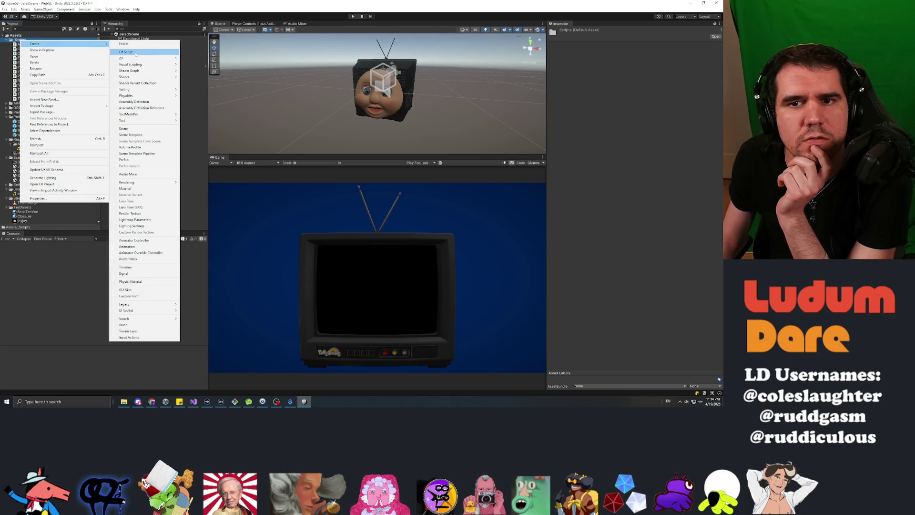
left_click(136, 52)
type("EevelPuzzle")
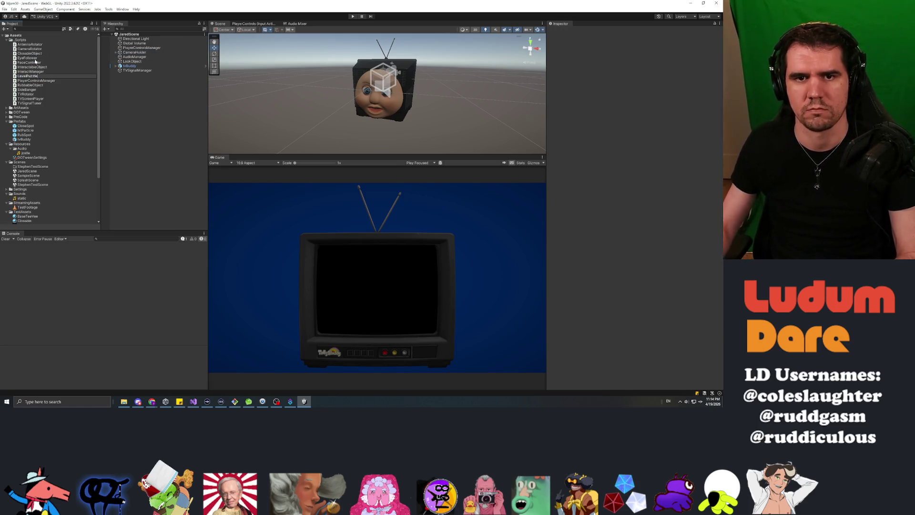
key("Return")
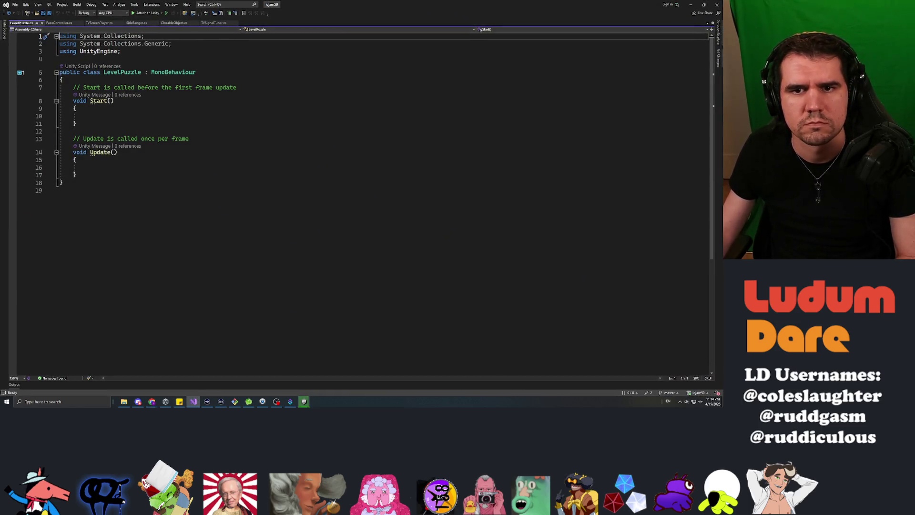
Step: Review LevelPuzzle's MonoBehaviour class declaration and its empty Start and Update methods, then return to Unity
double_click(92, 72)
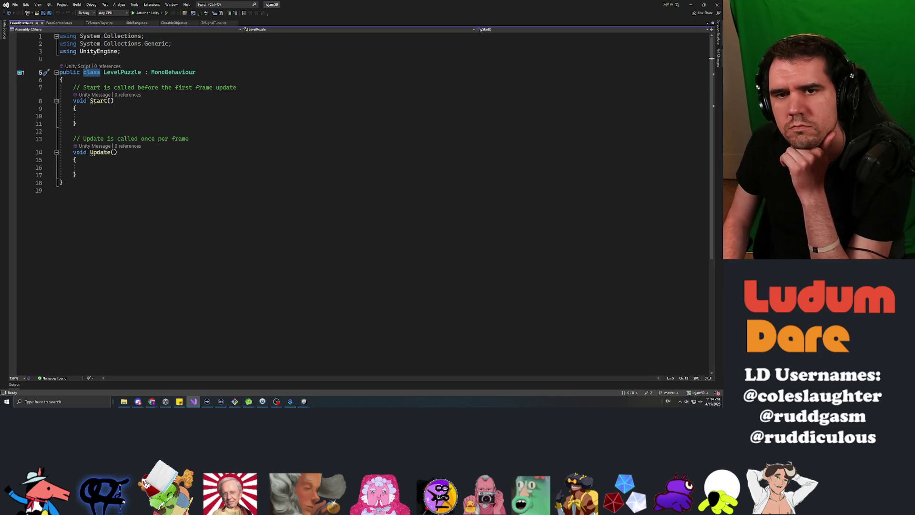
key("Right")
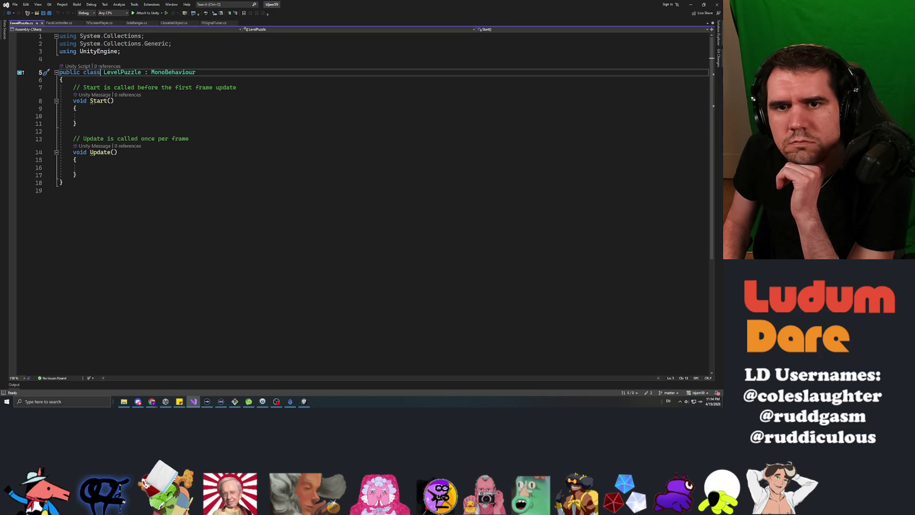
double_click(122, 72)
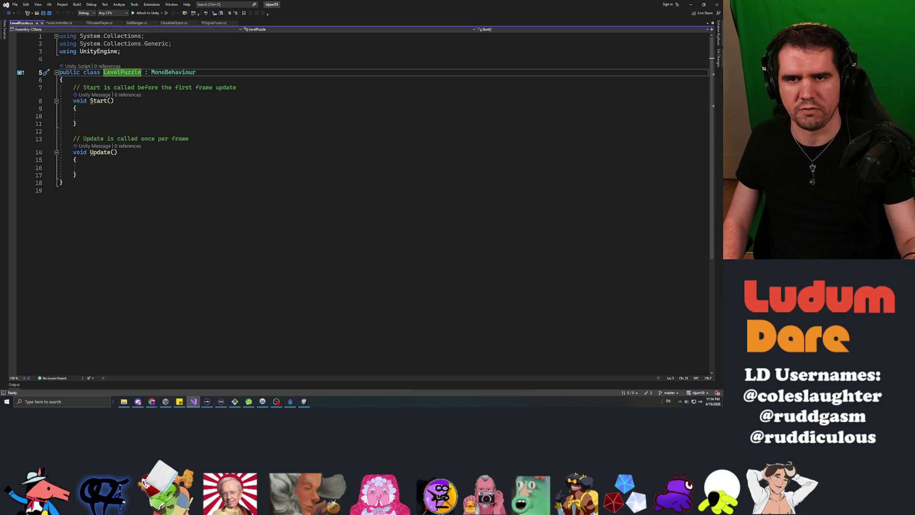
left_click(60, 191)
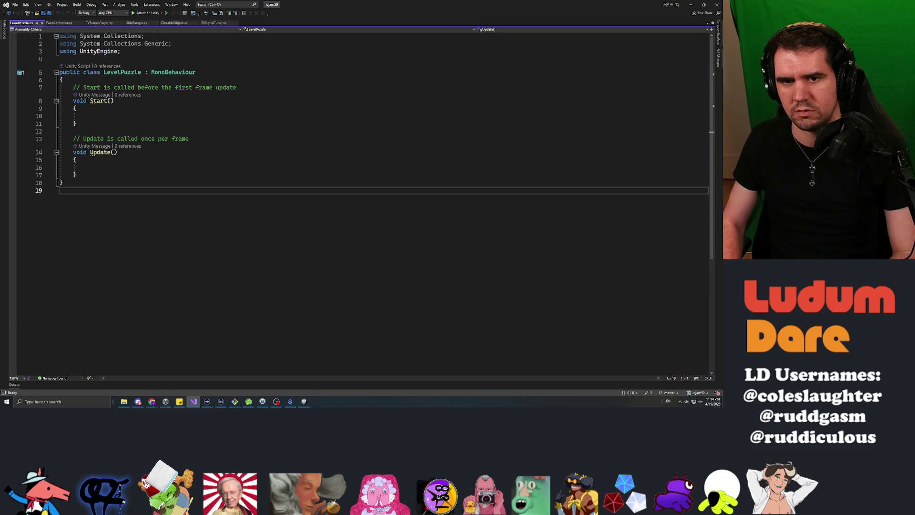
left_click(103, 72)
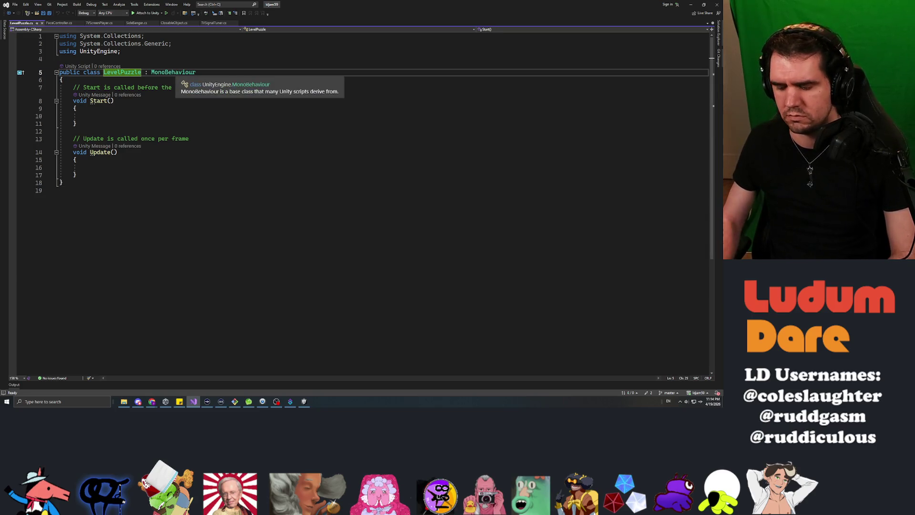
key("shift+End")
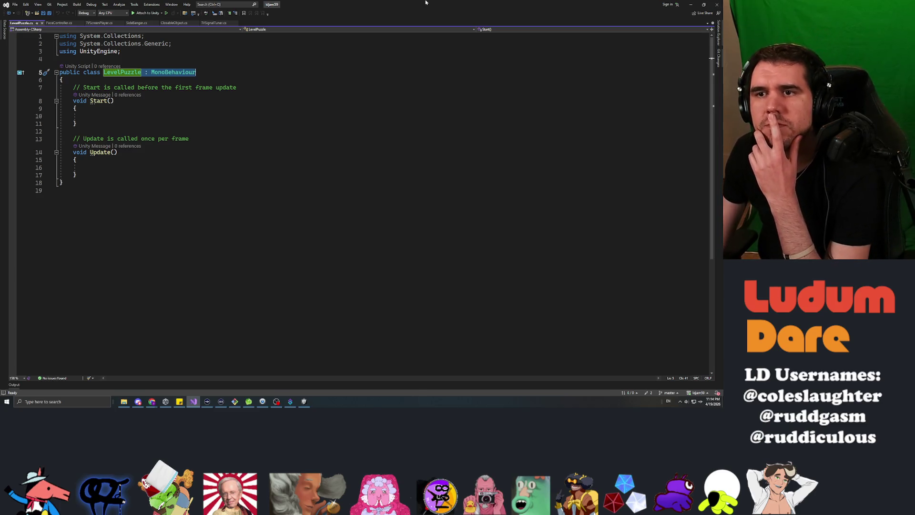
key("alt+Tab")
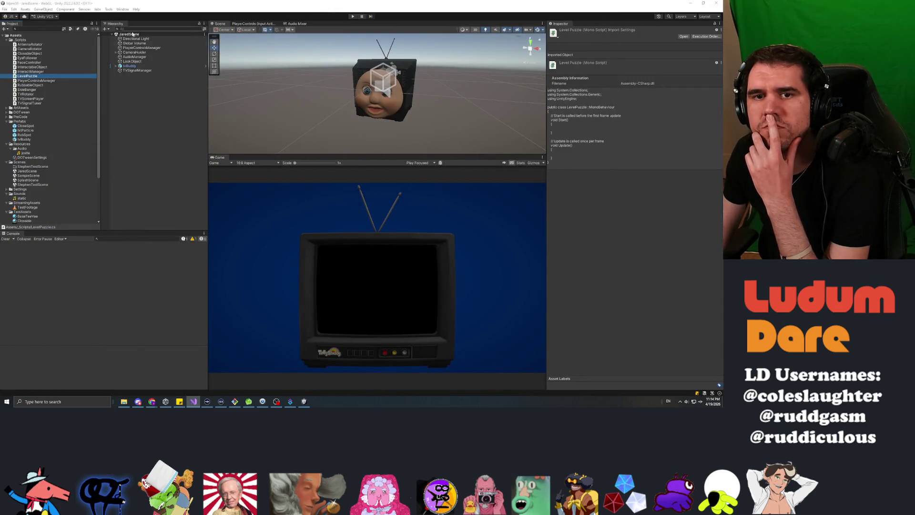
Step: Expand tvBuddy in the Hierarchy to show its child objects
left_click(116, 66)
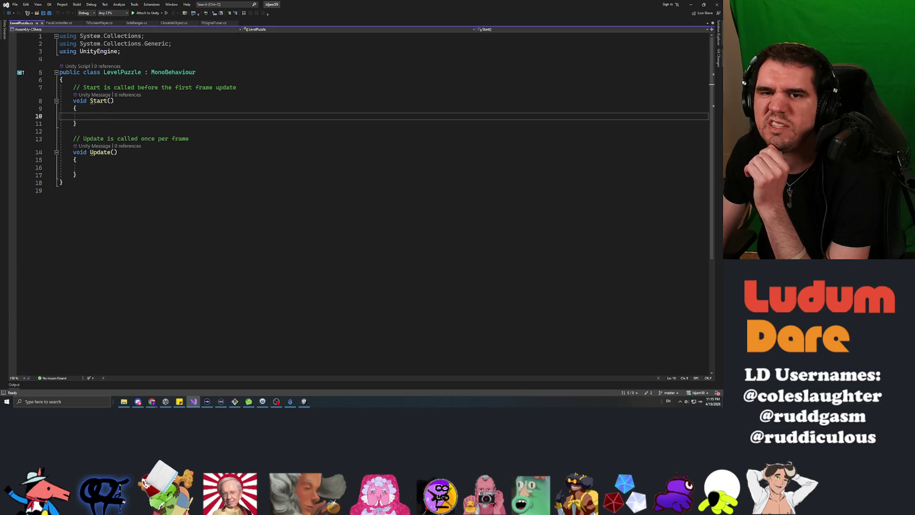
Step: Delete LevelPuzzle's two unused using lines and save the script
left_click_drag(171, 43, 59, 44)
key("shift+Left")
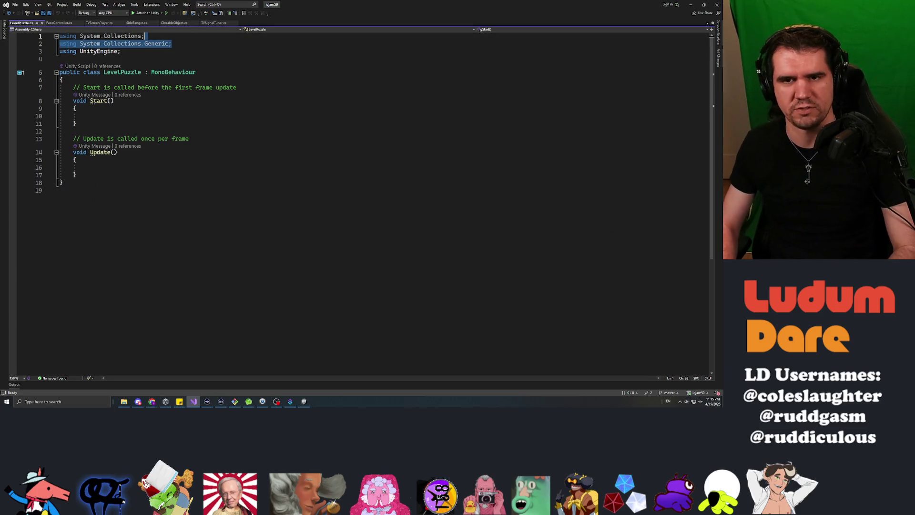
key("shift+Home")
key("Delete")
key("Delete")
key("ctrl+s")
Step: Remove the template Start and Update methods and their comments from LevelPuzzle
left_click(59, 72)
left_click(63, 85)
left_click(60, 72)
left_click_drag(70, 72, 77, 160)
key("Delete")
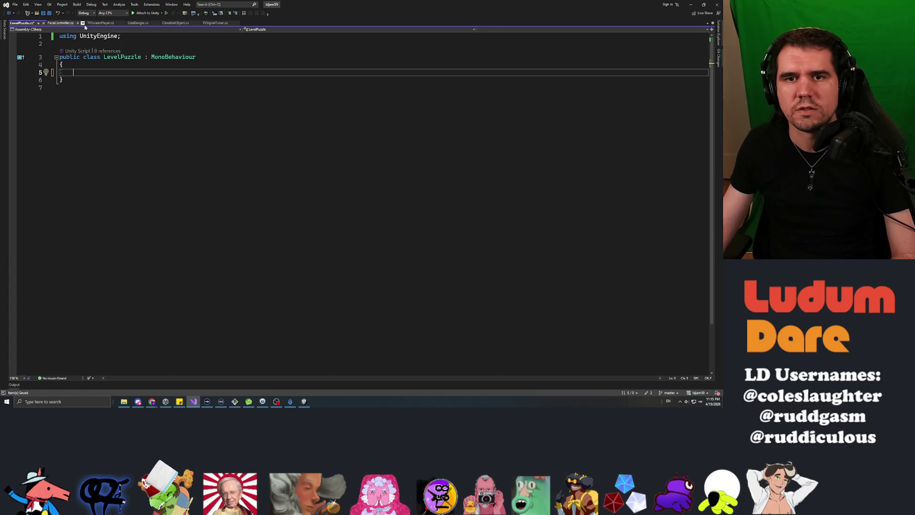
Step: Open the InteractableObject script from Unity's Project window in Visual Studio
left_click(165, 402)
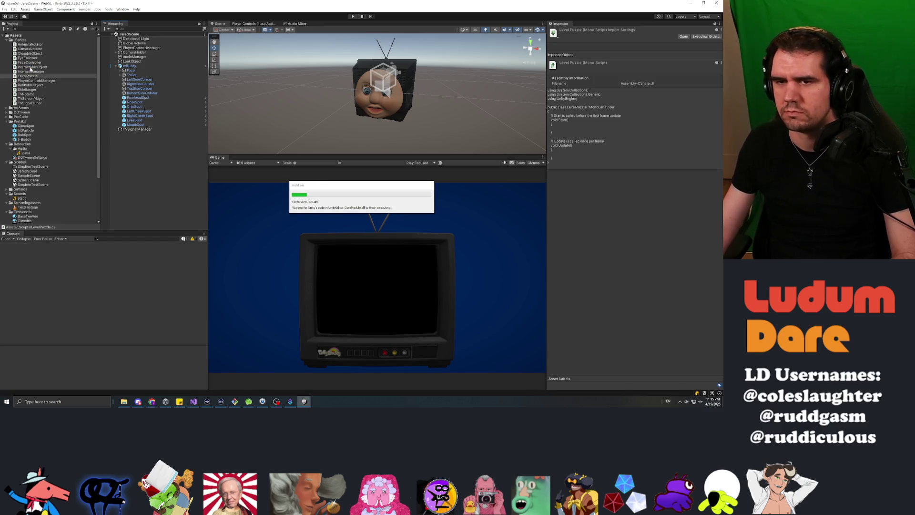
left_click(30, 67)
double_click(30, 67)
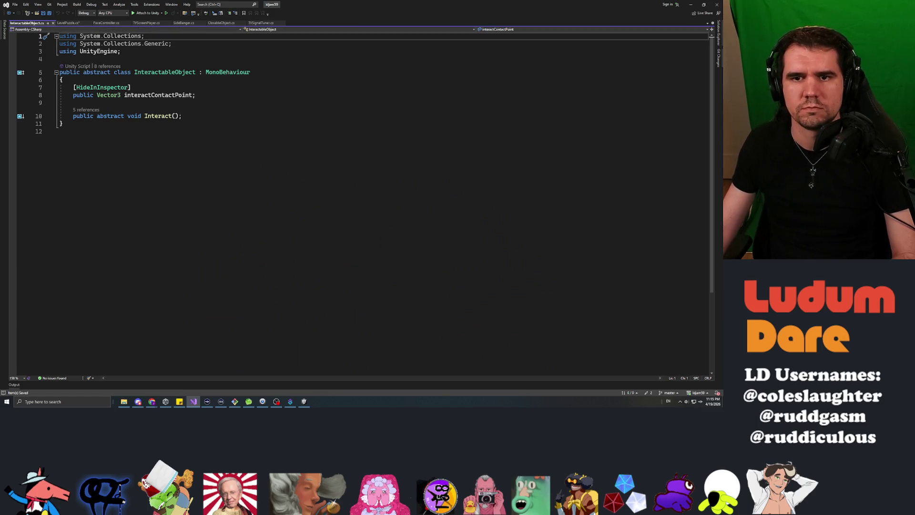
Step: Add 'public delegate void OnInteract();' and 'public event OnInteract onInteract;' below interactContactPoint
left_click(168, 116)
key("Up")
key("Up")
left_click(73, 102)
key("Return")
key("Return")
key("Up")
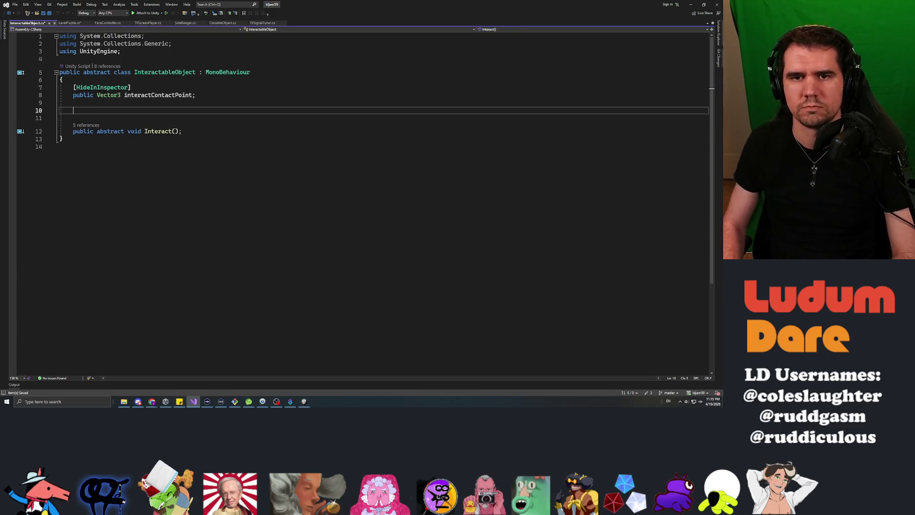
type("public ")
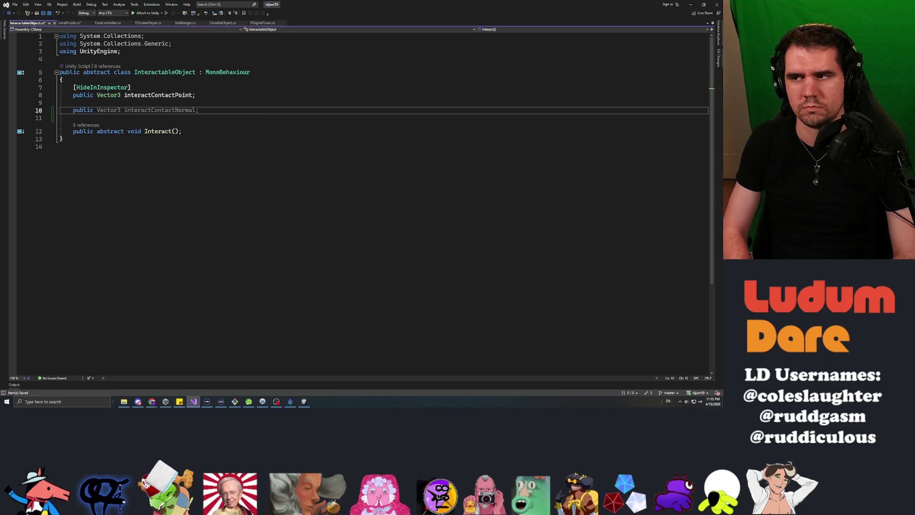
type("delegate")
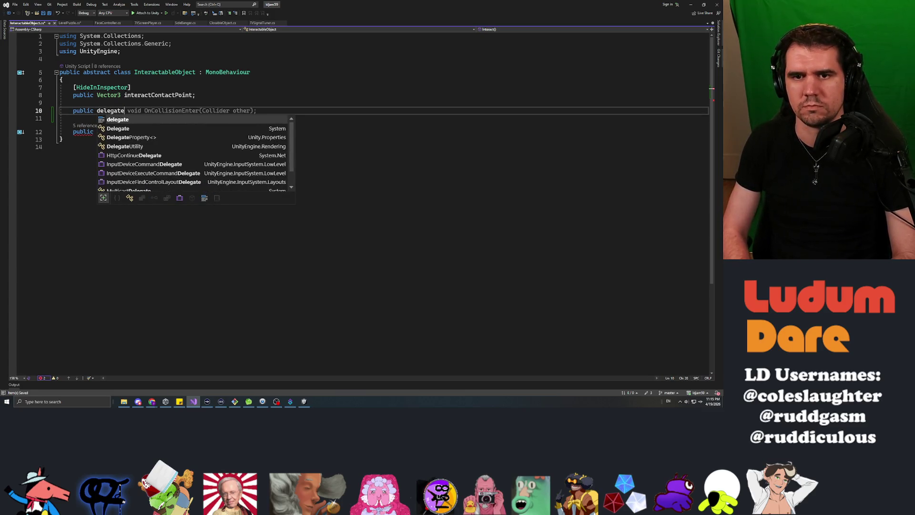
type(" void ")
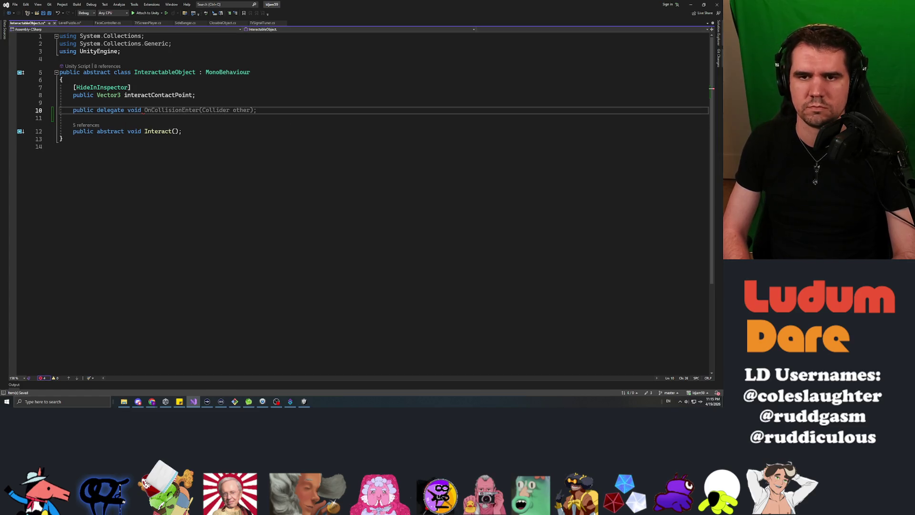
type("OnInteract()")
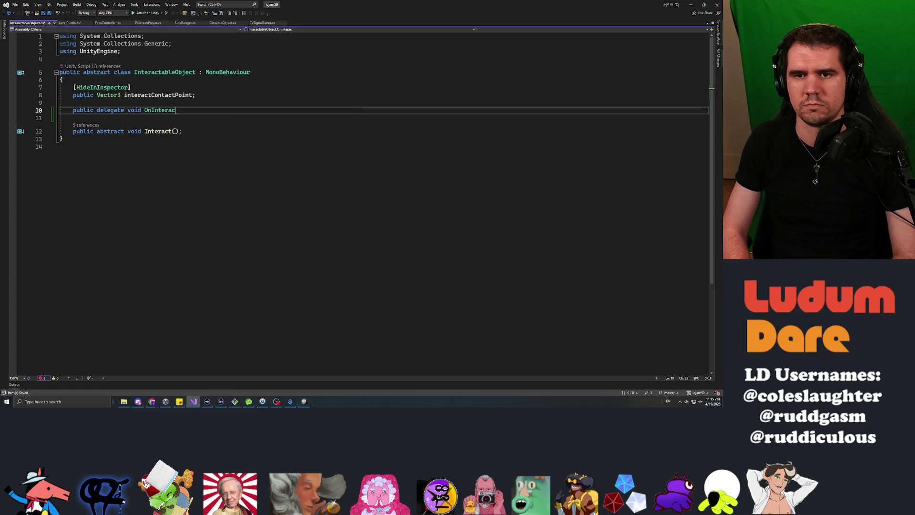
type(";")
key("Return")
type("public event OnInte")
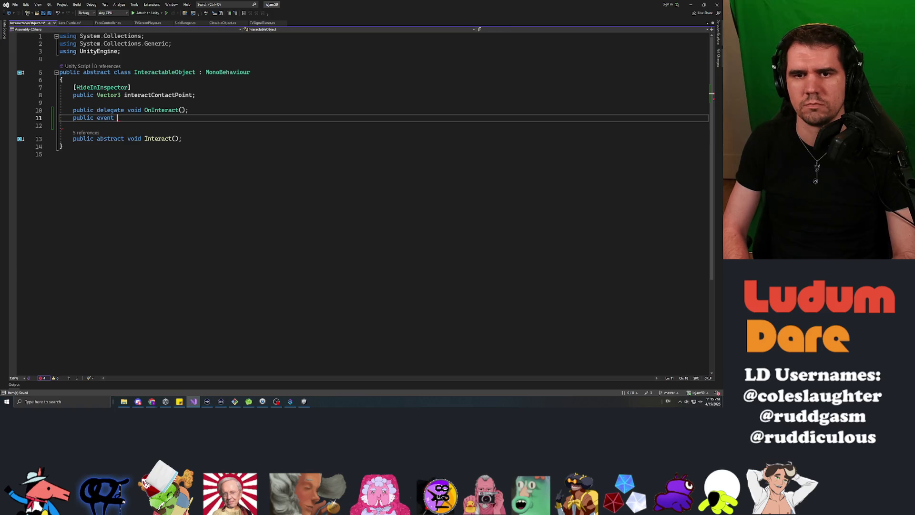
key("Tab")
type("onIn")
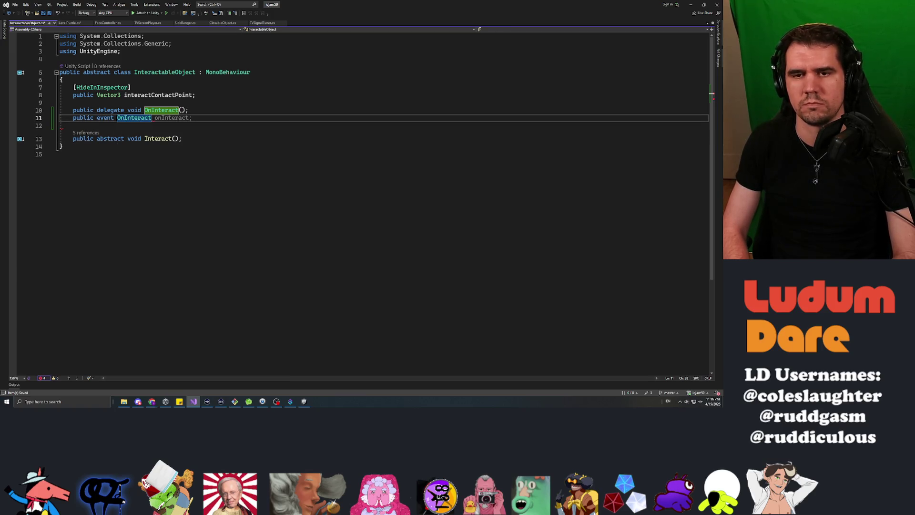
type("teract;")
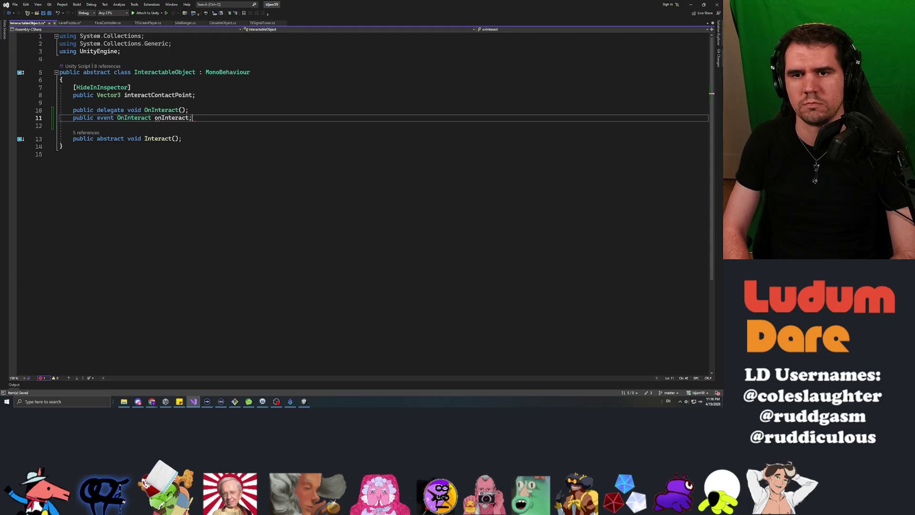
key("ctrl+End")
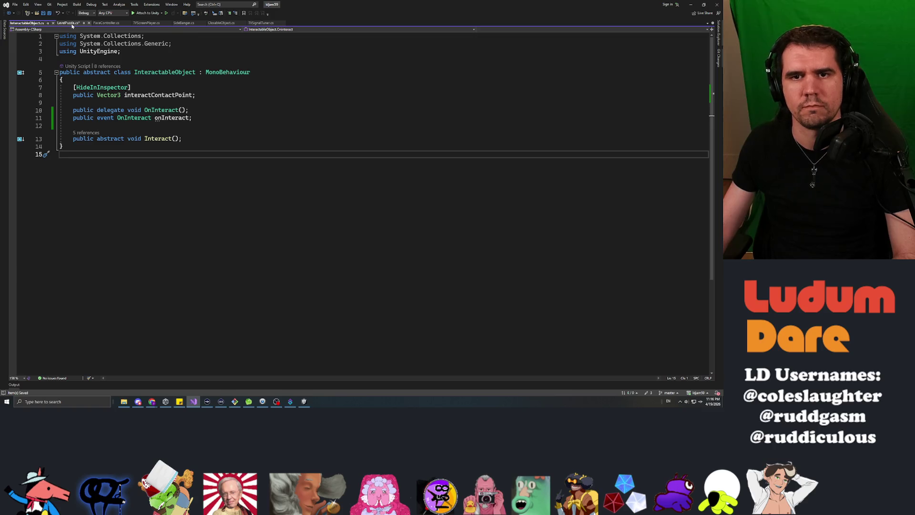
Step: Add an empty 'if (this.onInteract != null) { }' block after the signal tuner call in SideBanger's Interact
left_click(181, 23)
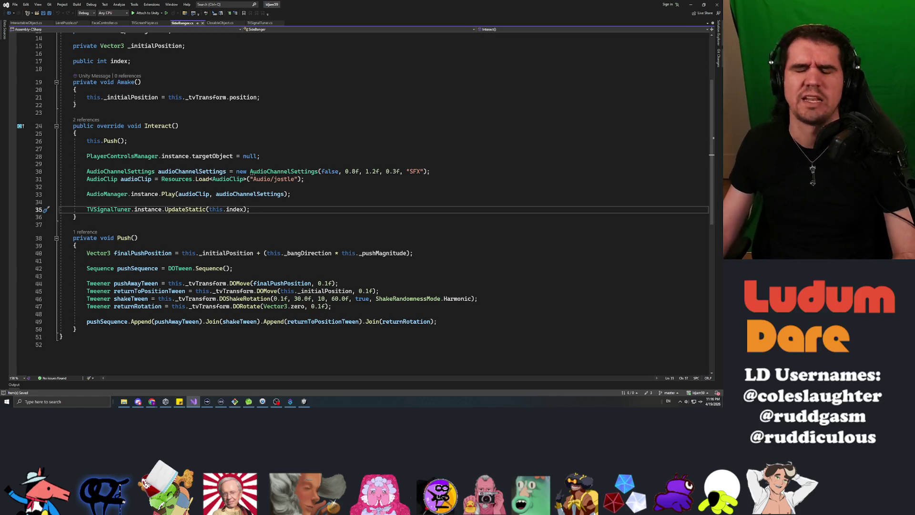
key("Return")
key("Return")
type("if (")
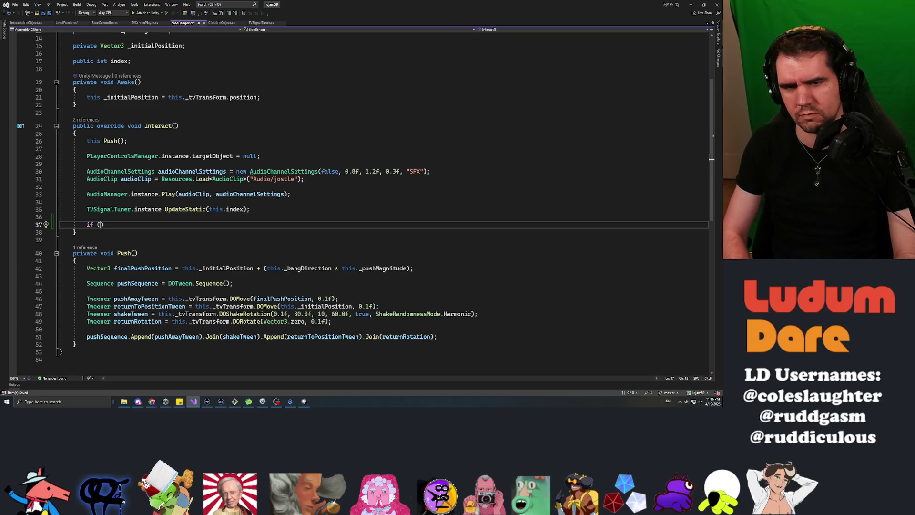
type("t")
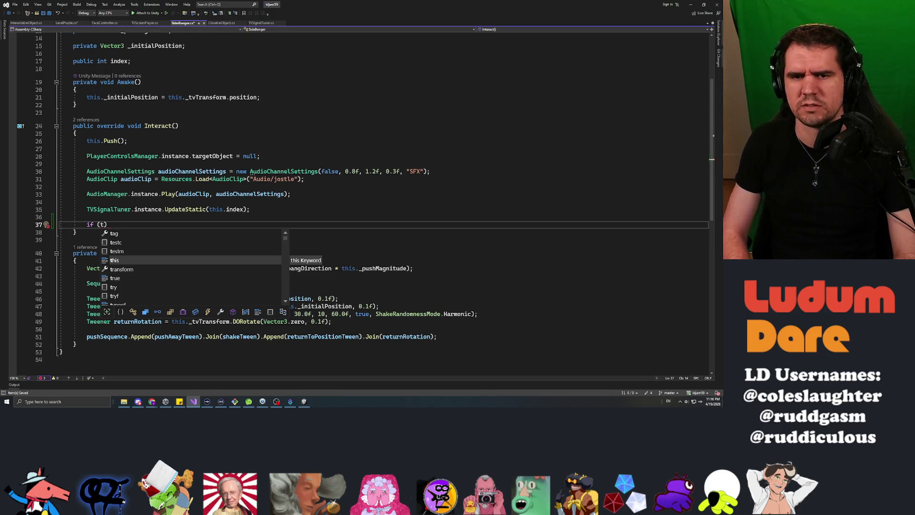
type("his.onInteract ")
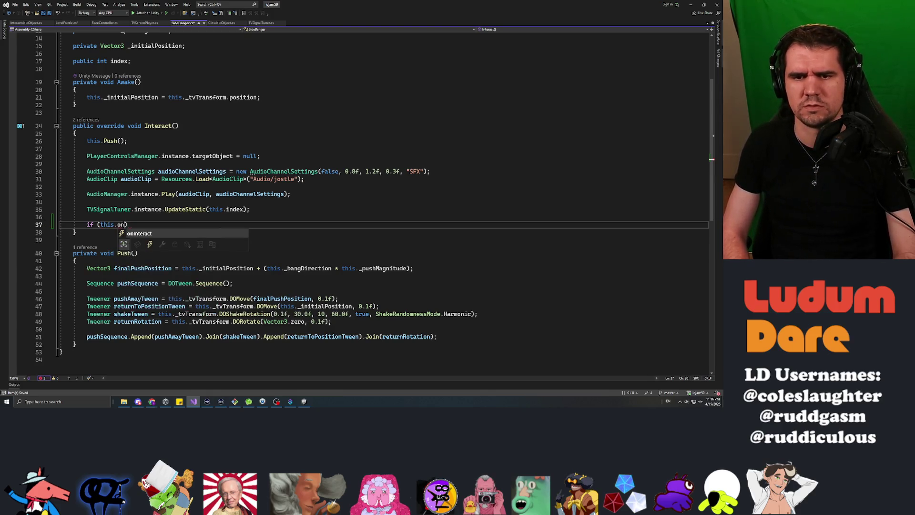
type("!= null")
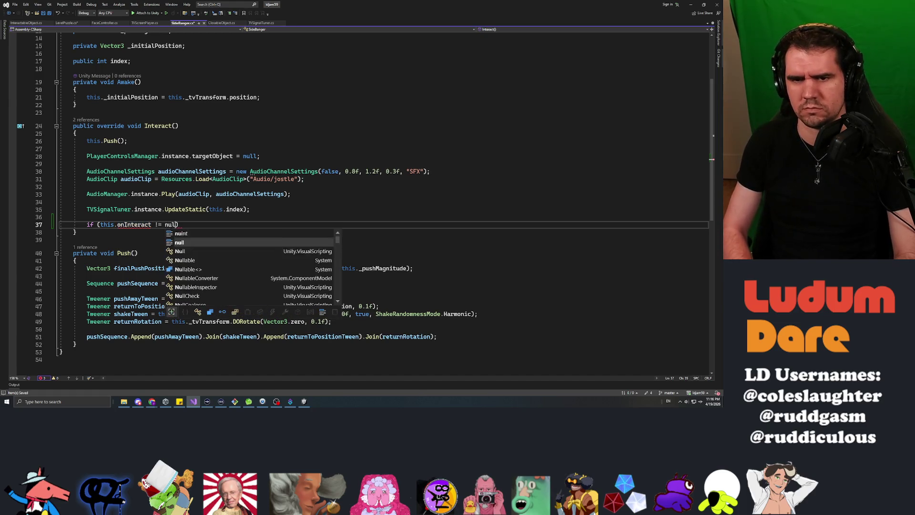
key("Return")
type("{")
key("Return")
left_click(179, 224)
left_click(151, 224)
type("(")
key("BackSpace")
key("BackSpace")
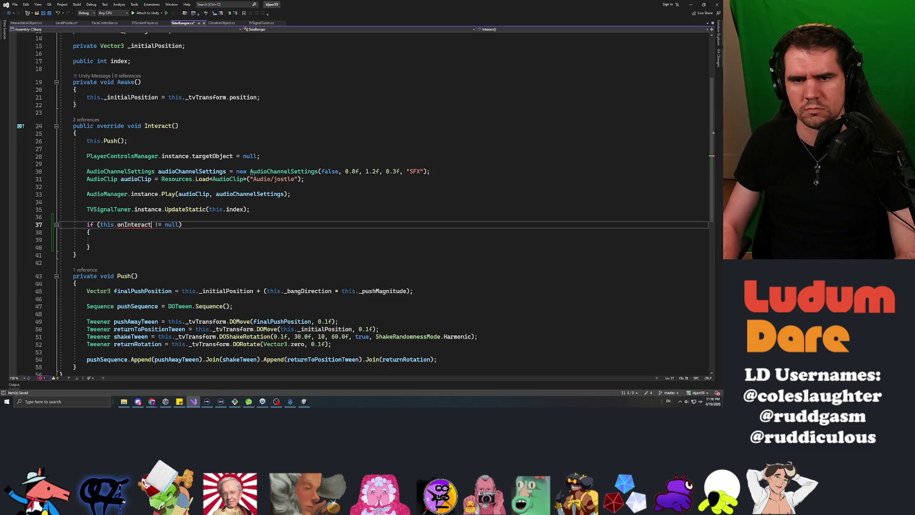
Step: Check the onInteract event declaration against the error flagged on SideBanger's null check
left_click(28, 23)
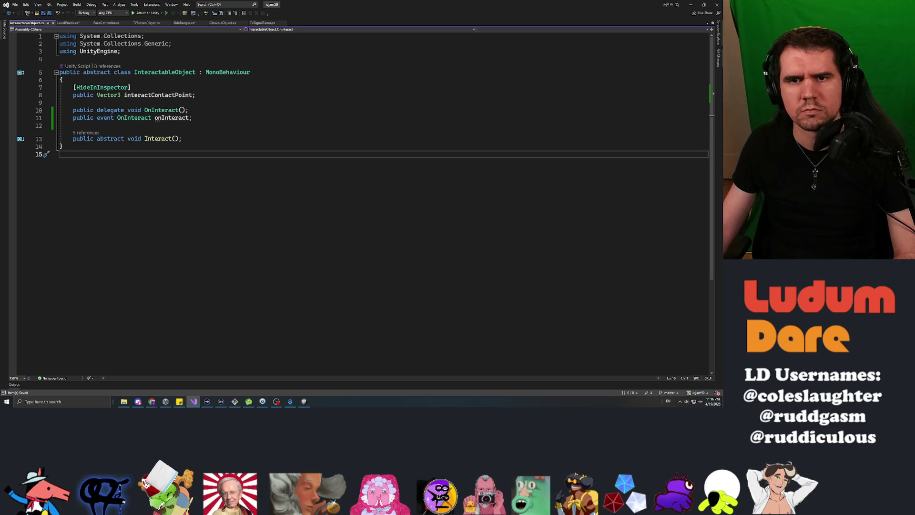
left_click(188, 118)
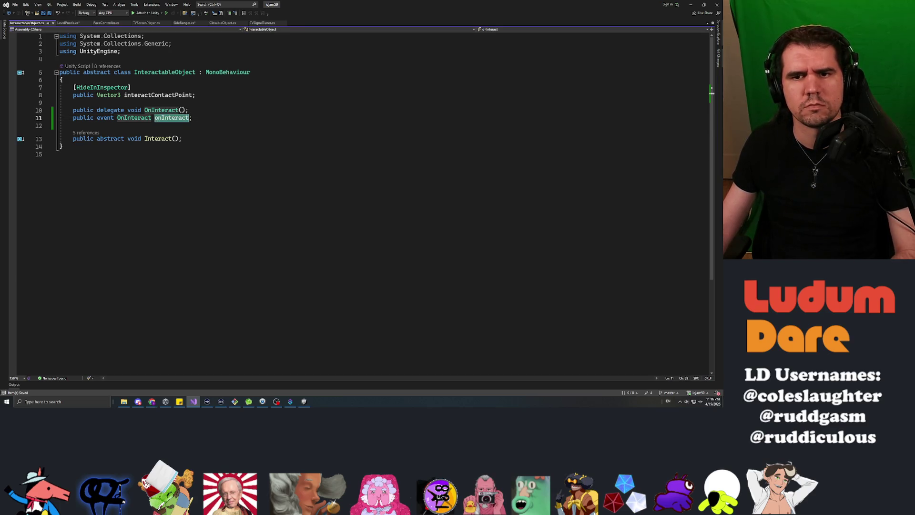
left_click(183, 22)
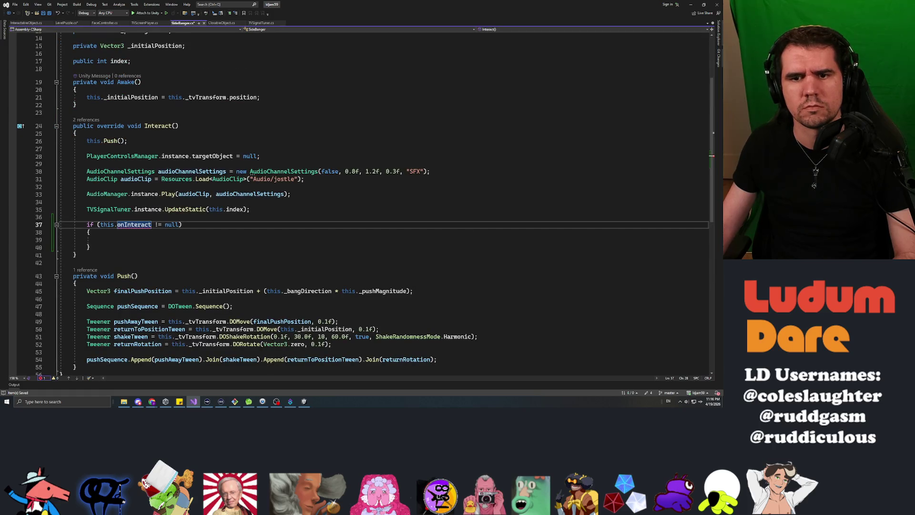
mouse_move(135, 225)
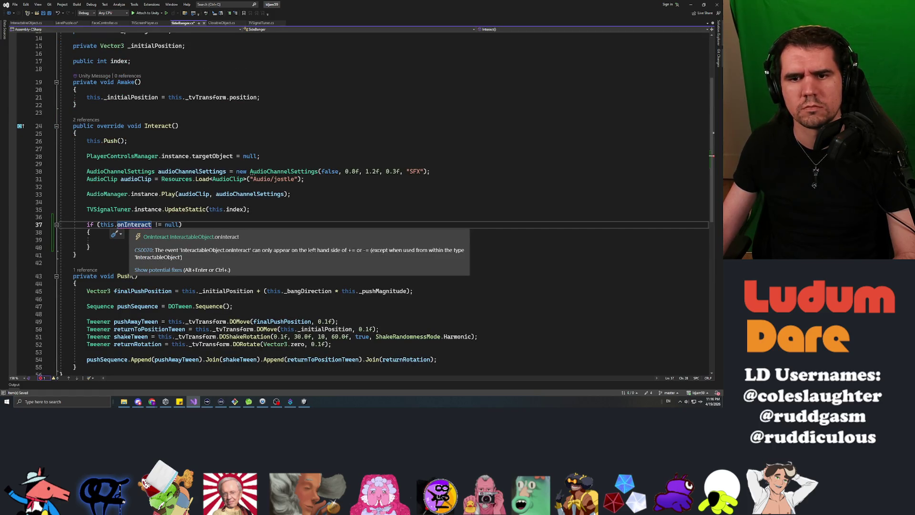
left_click(141, 225)
key("Delete")
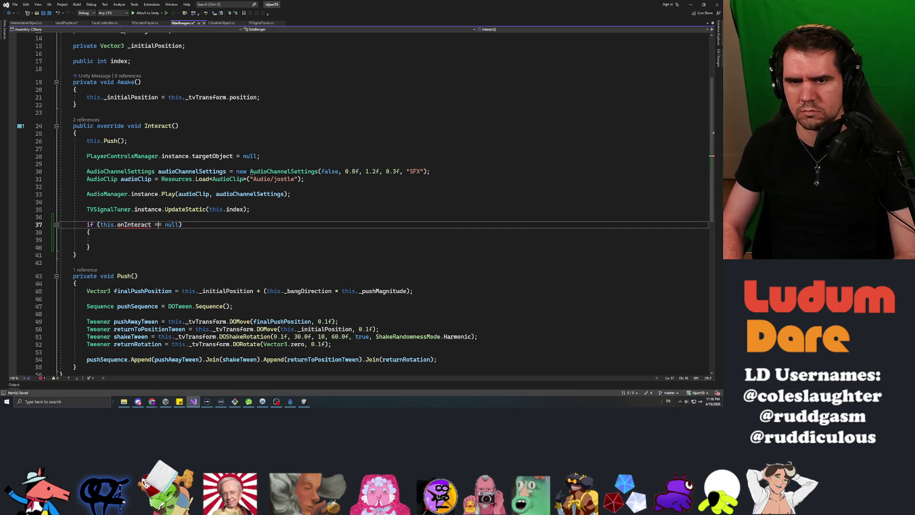
key("ctrl+z")
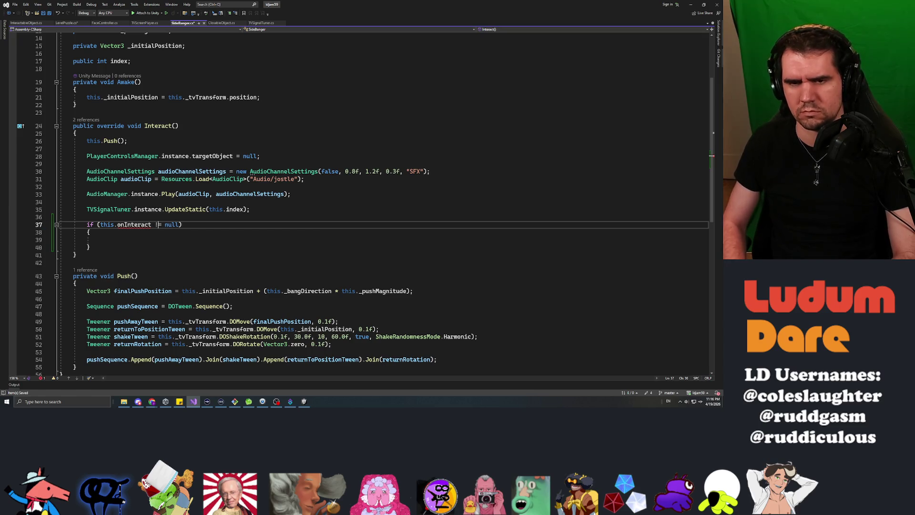
key("Left")
mouse_move(134, 225)
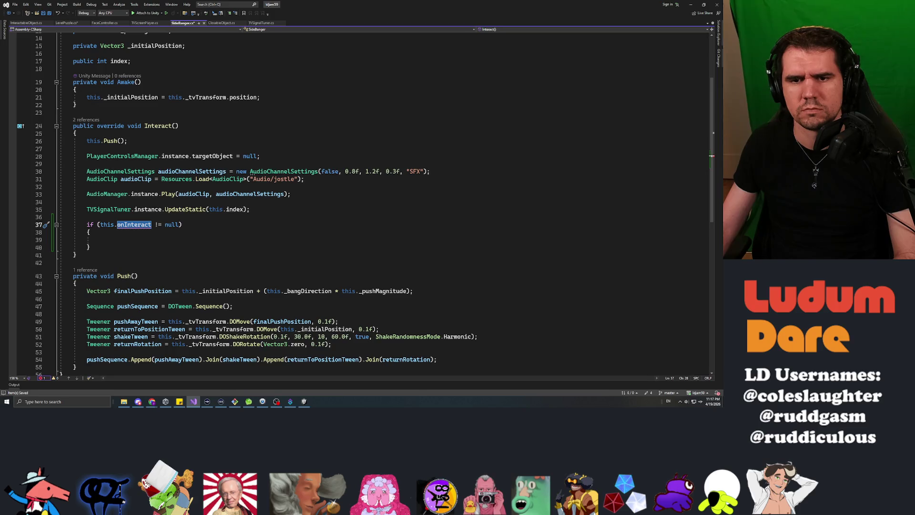
Step: Rename the event to onInteractCompleted and update SideBanger's null check to use it
left_click(67, 23)
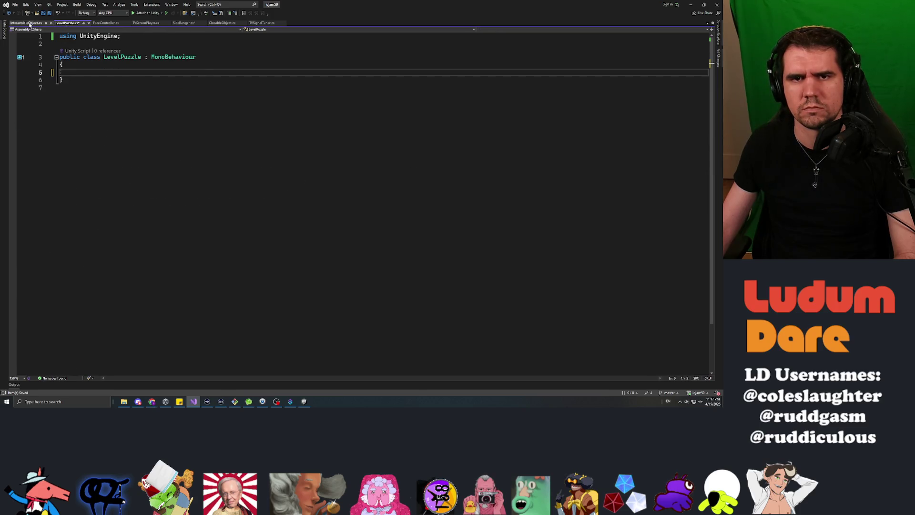
left_click(30, 23)
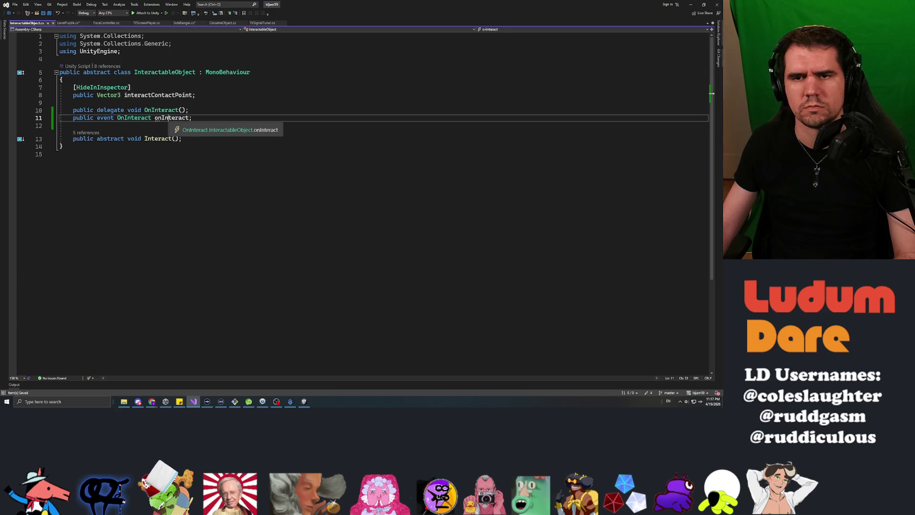
type("Completed")
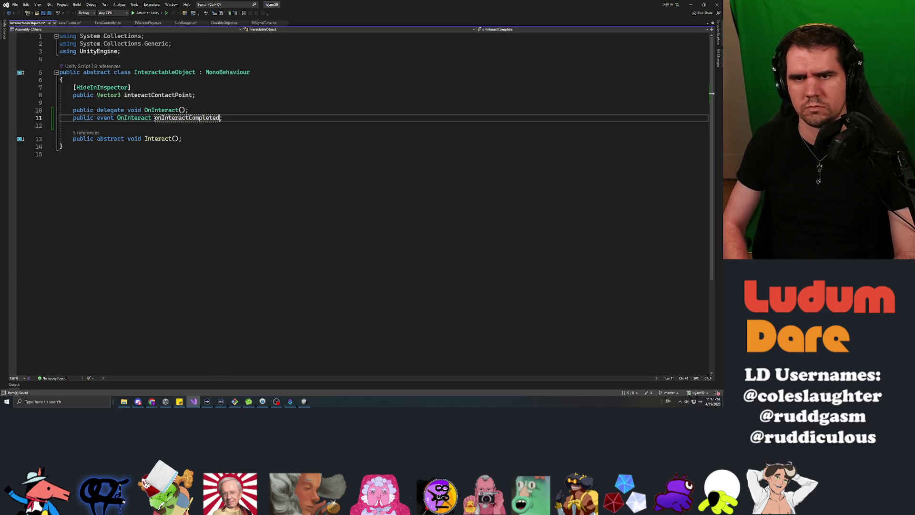
left_click(67, 23)
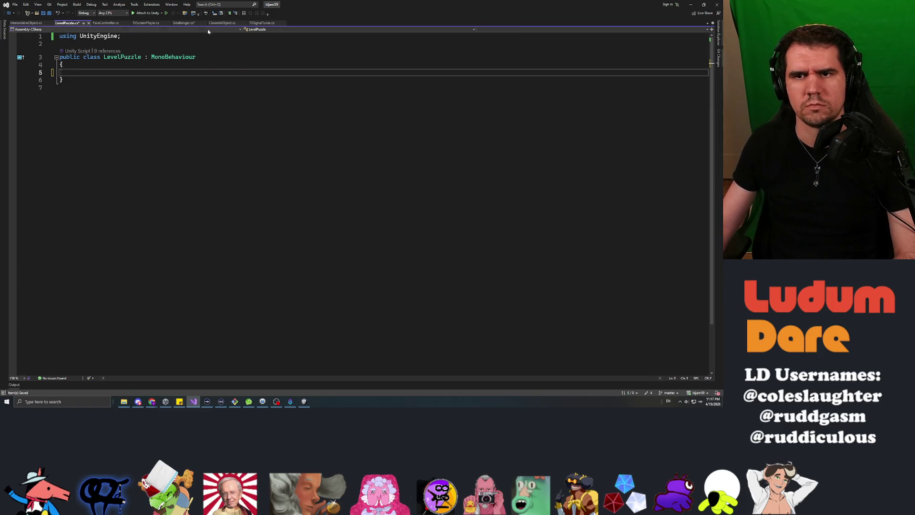
left_click(186, 23)
double_click(134, 225)
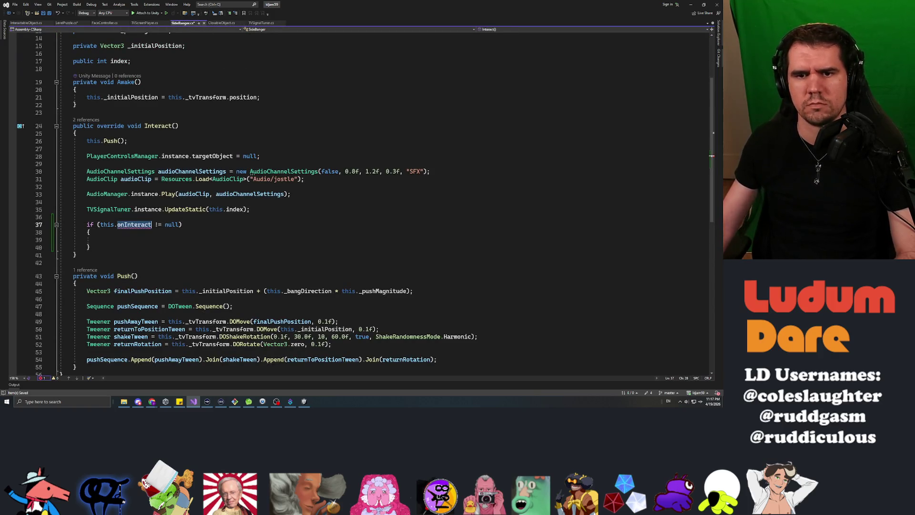
type("onInter")
key("Tab")
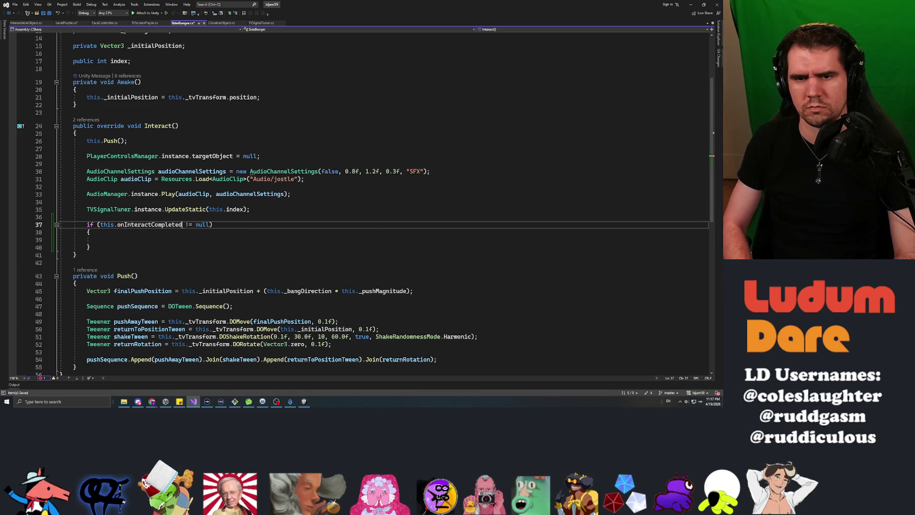
key("alt+Tab")
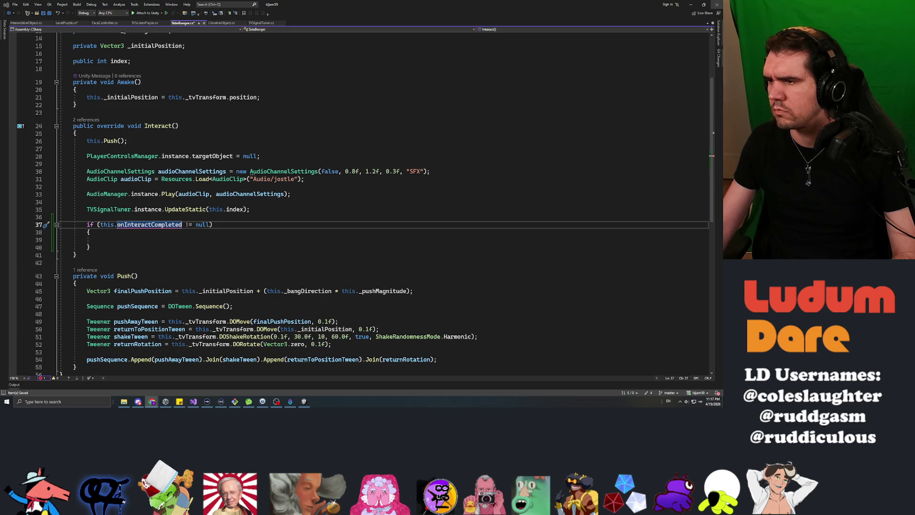
left_click(67, 23)
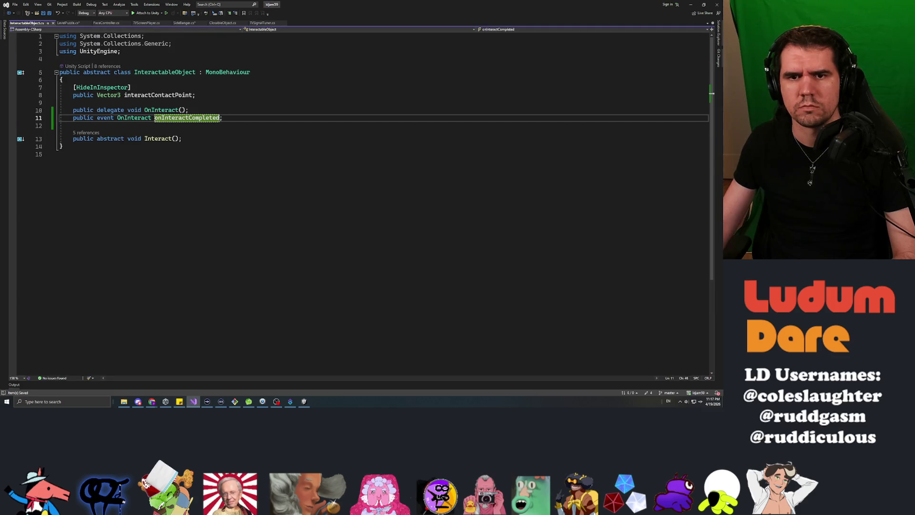
Step: Temporarily type the field as UnityEvent and use Quick Actions to import UnityEngine.Events, then save
double_click(106, 118)
type("Unity")
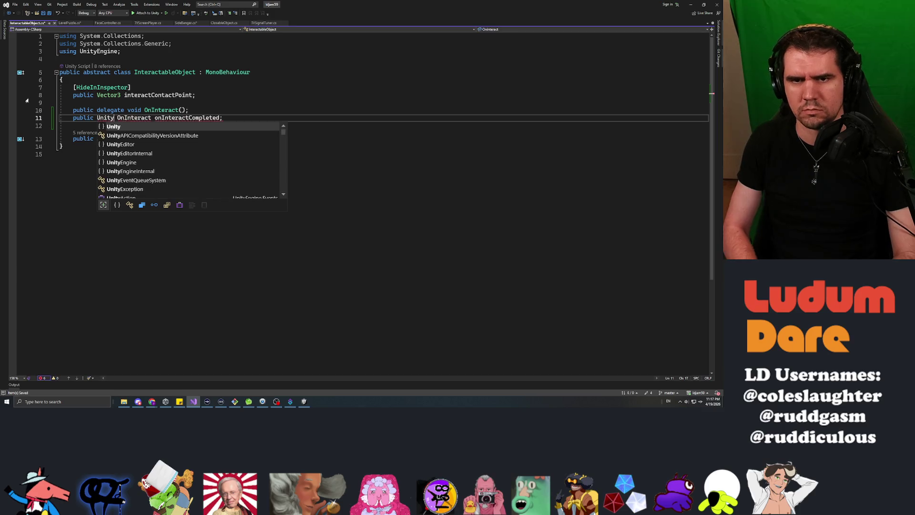
type("Event")
key("Escape")
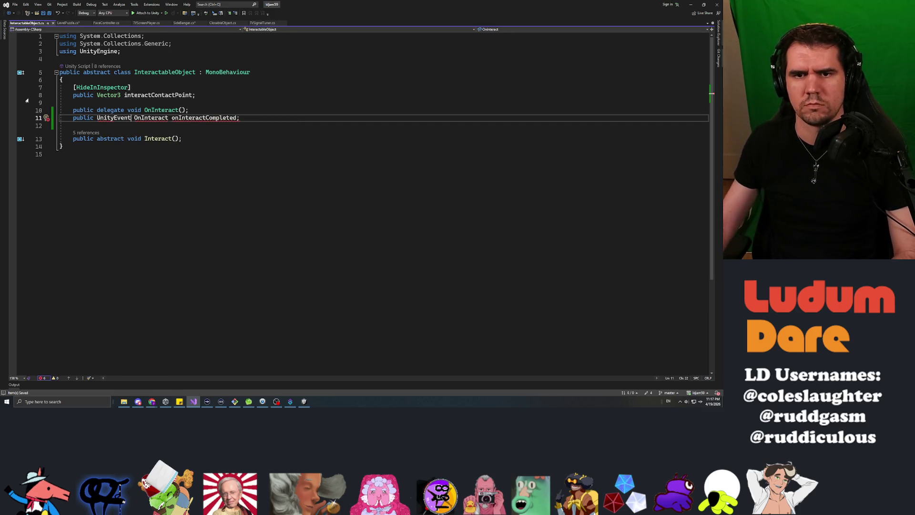
right_click(107, 119)
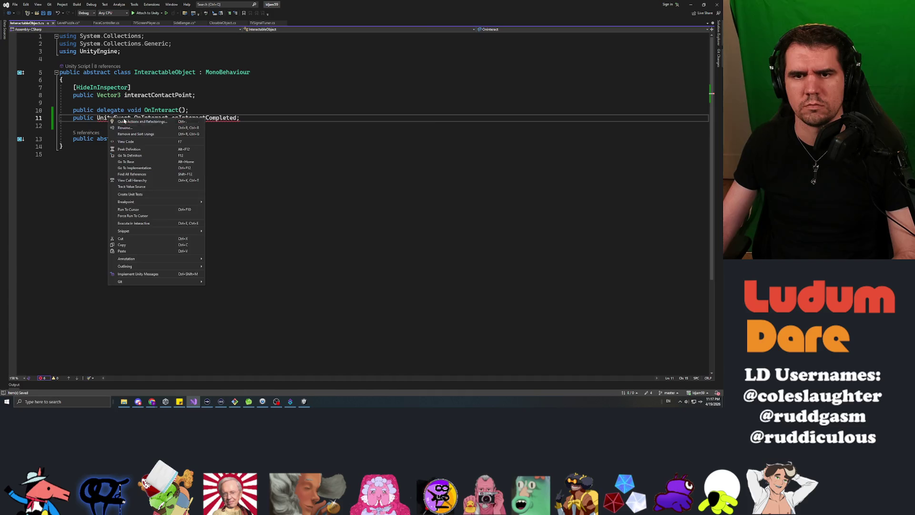
left_click(124, 122)
key("Return")
key("Up")
key("Up")
key("ctrl+s")
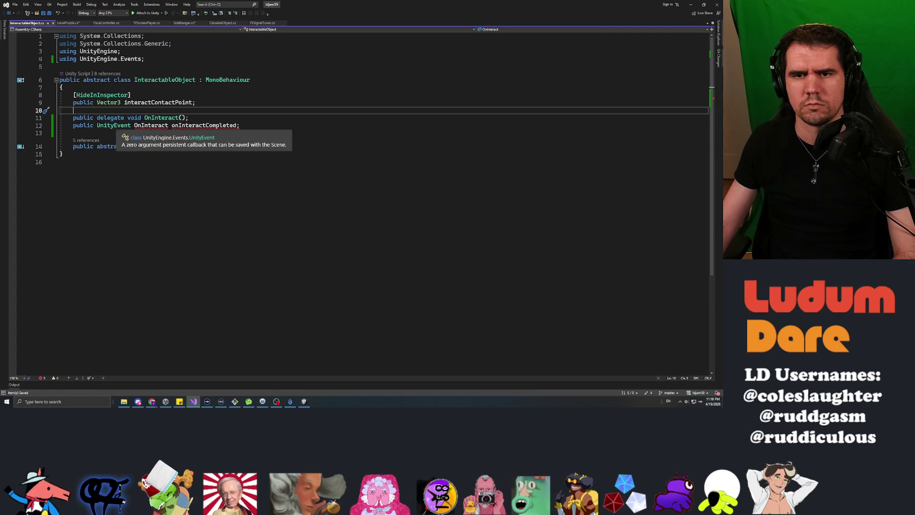
Step: Put the event keyword back in place of UnityEvent on the onInteractCompleted declaration
double_click(113, 125)
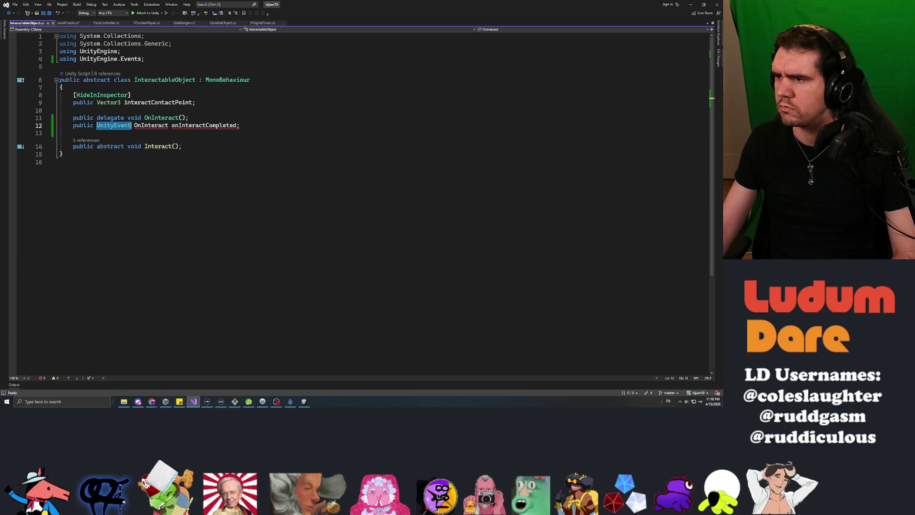
key("alt+Tab")
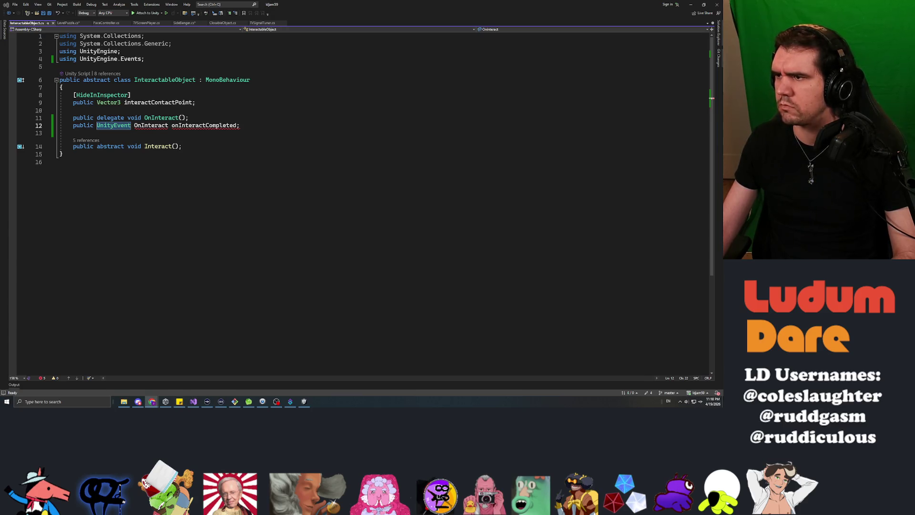
key("alt+Tab")
type("event")
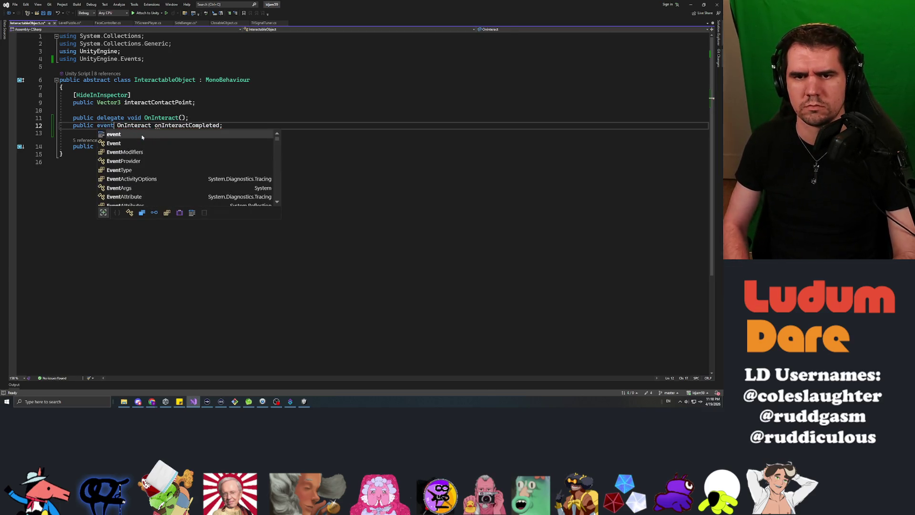
key("Down")
key("Down")
key("Down")
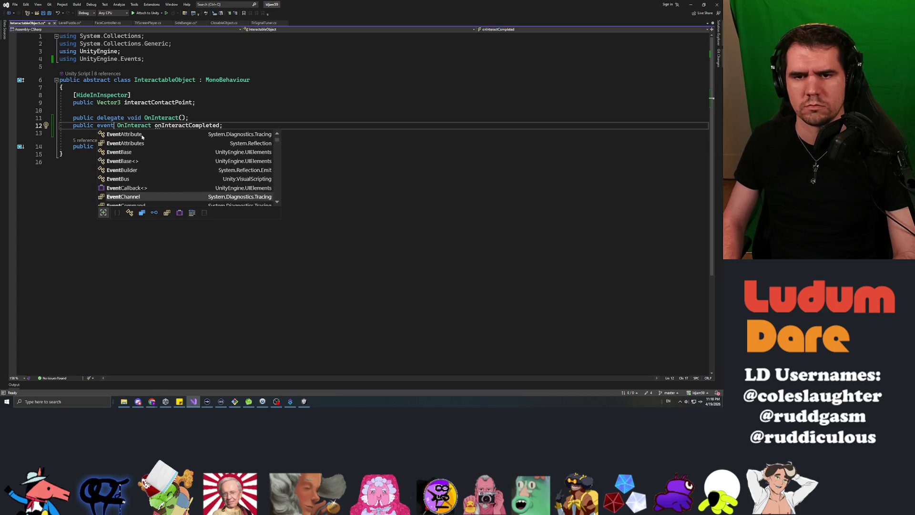
key("Up")
key("Up")
key("Up")
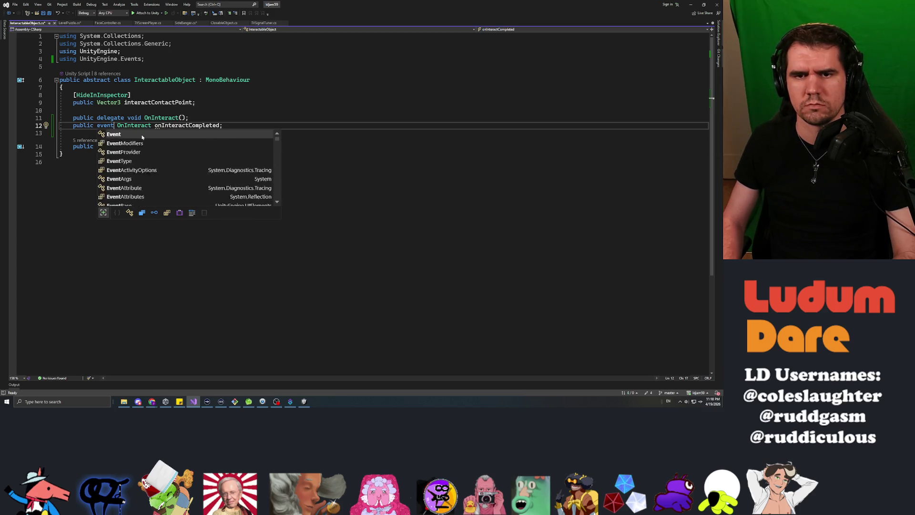
key("Escape")
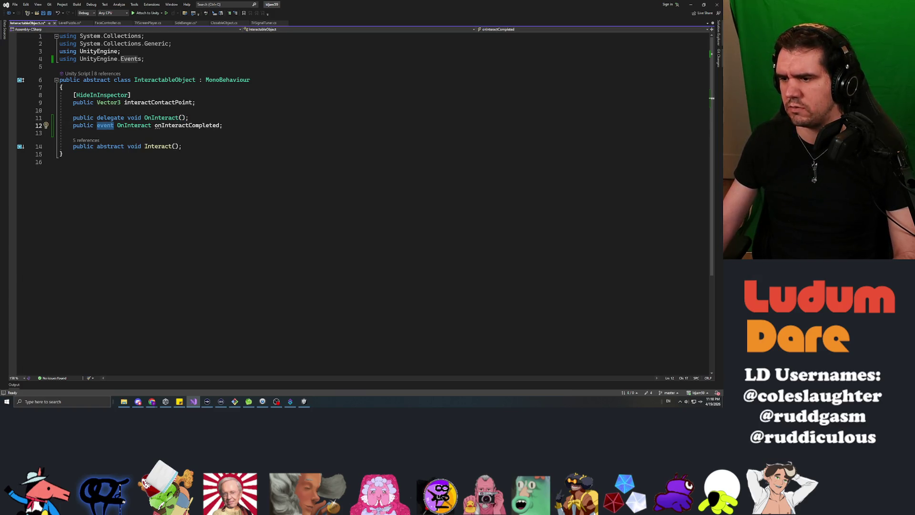
key("alt+Tab")
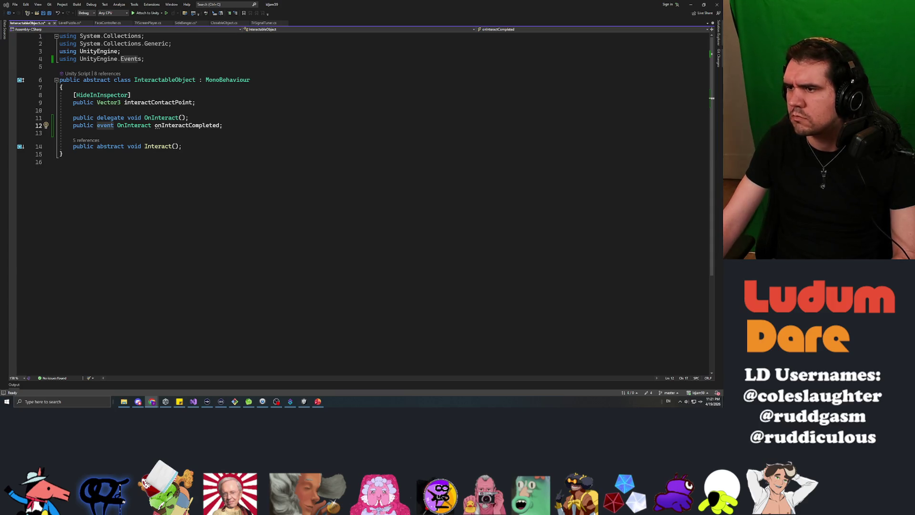
Step: Delete the event keyword from onInteractCompleted and save InteractableObject
double_click(104, 125)
key("Delete")
key("ctrl+s")
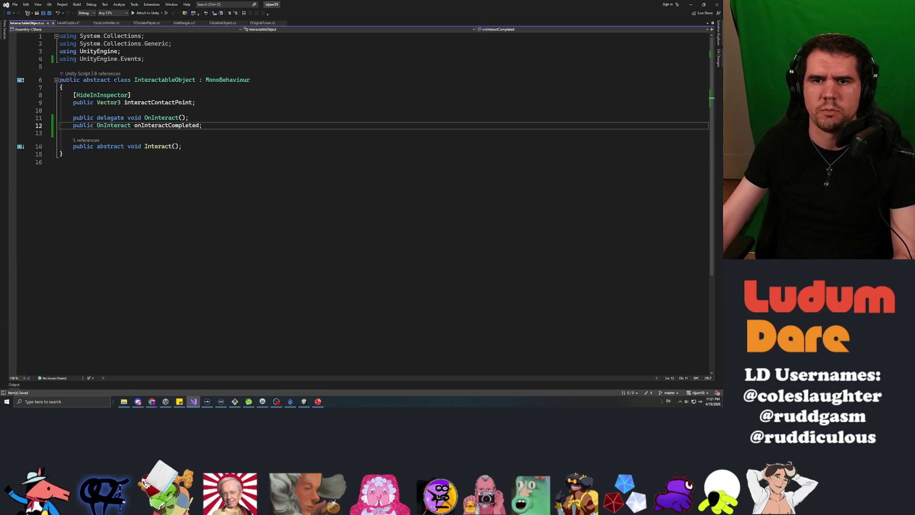
Step: Call this.onInteractCompleted(); inside SideBanger's null check and save, then save LevelPuzzle
left_click(262, 23)
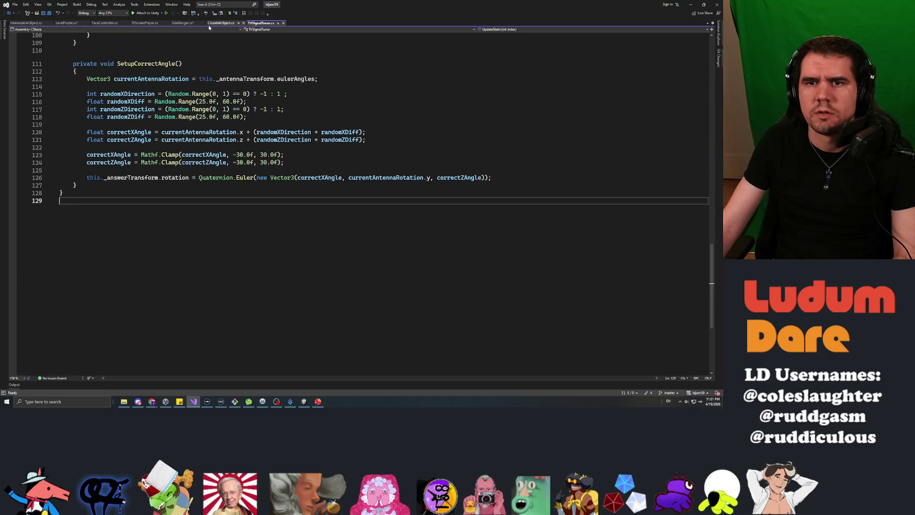
left_click(184, 23)
left_click(145, 23)
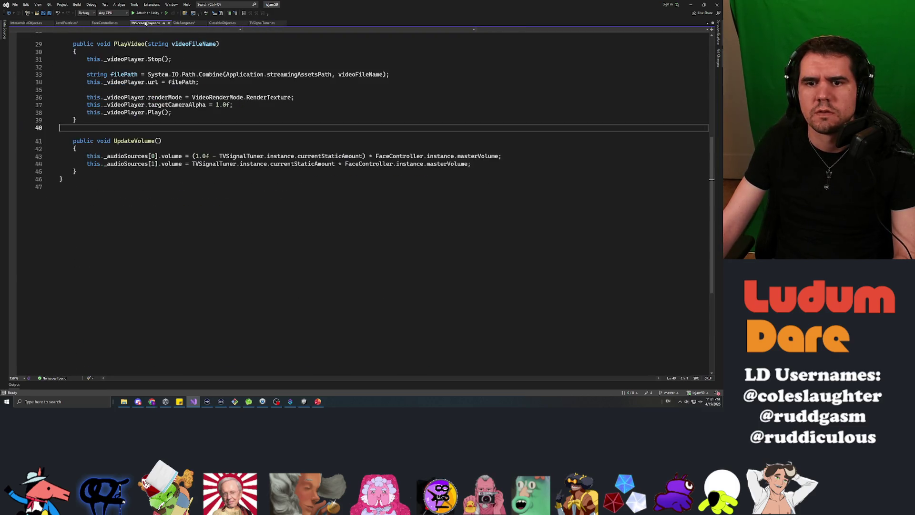
left_click(183, 23)
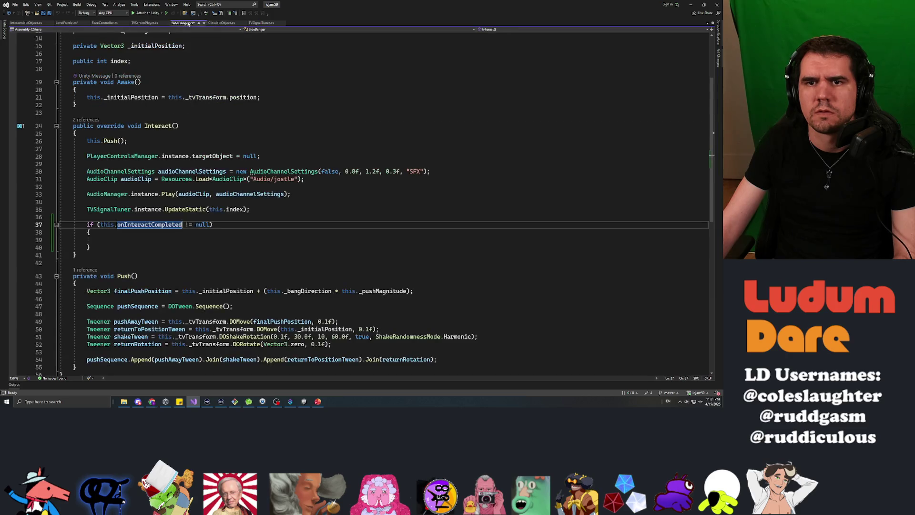
key("Down")
key("Down")
type("th")
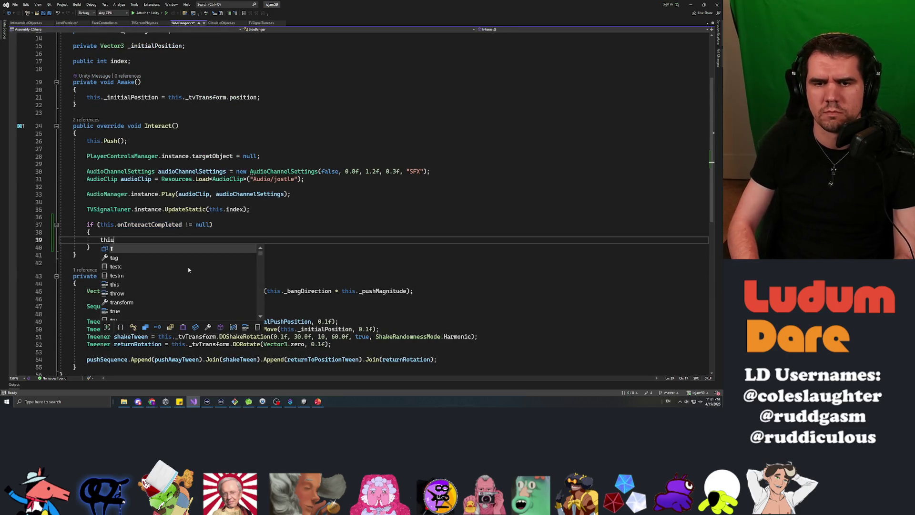
type("is.onInteractCompleted()")
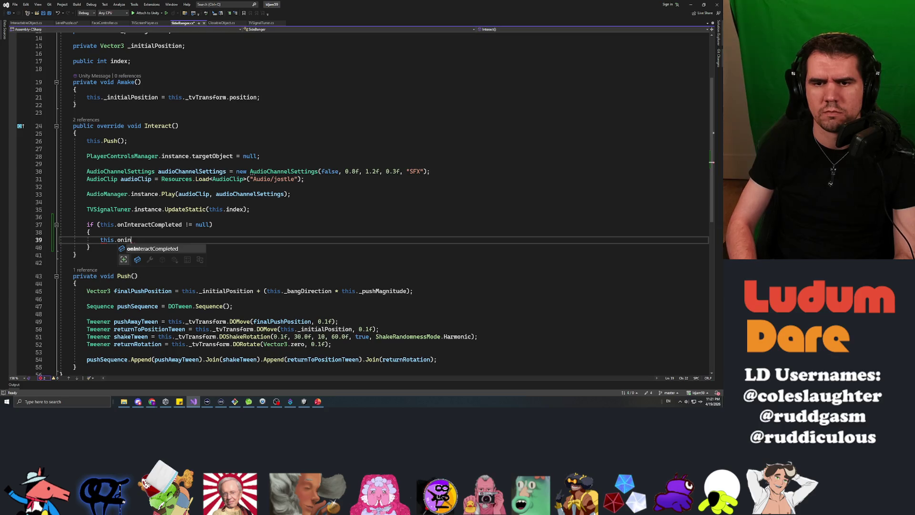
type(";")
key("ctrl+s")
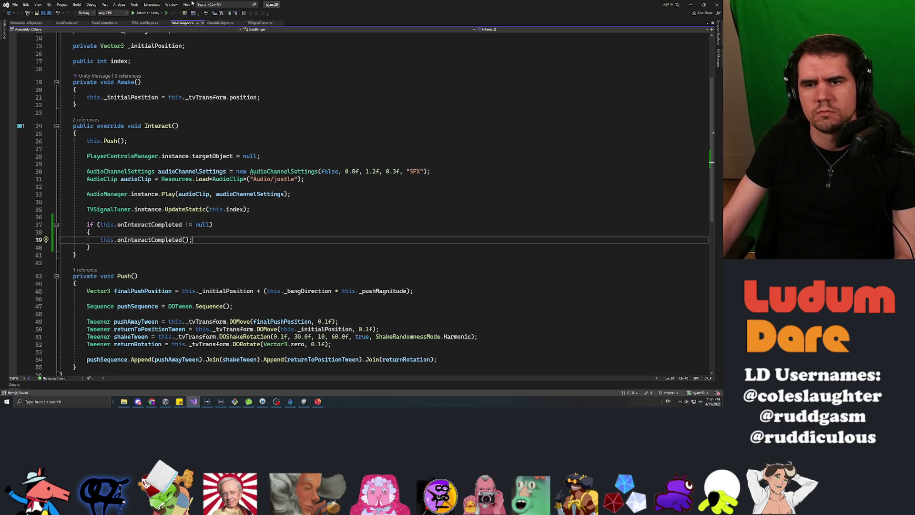
left_click(62, 24)
key("ctrl+s")
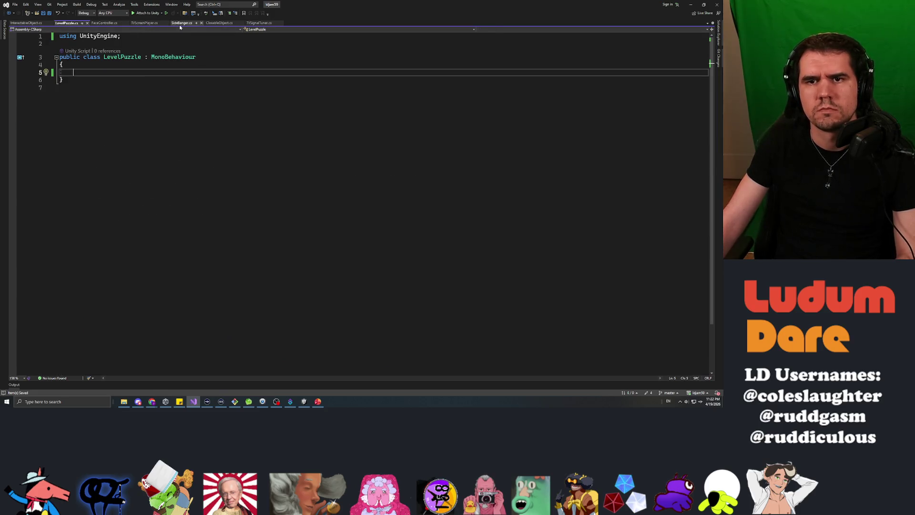
Step: Open AntennaRotator from Unity, remove a surplus blank line near the top, and save
left_click(179, 25)
left_click(217, 23)
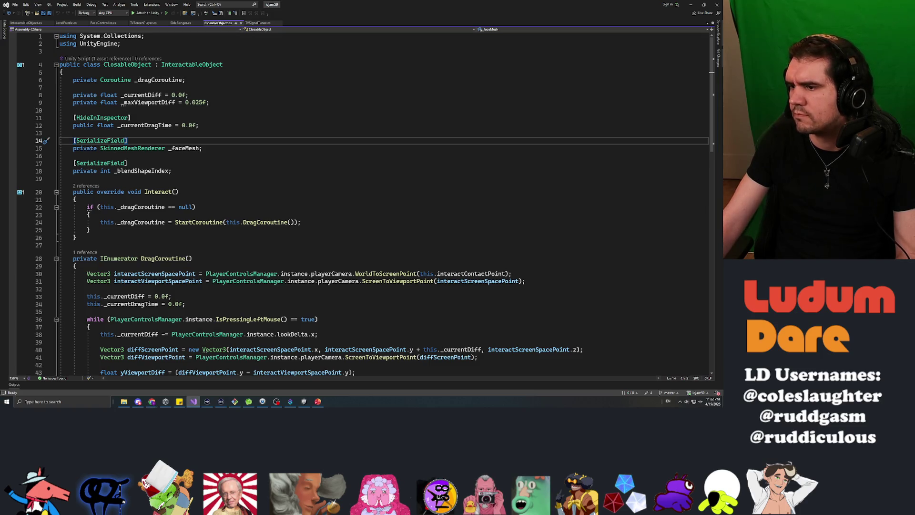
key("alt+Tab")
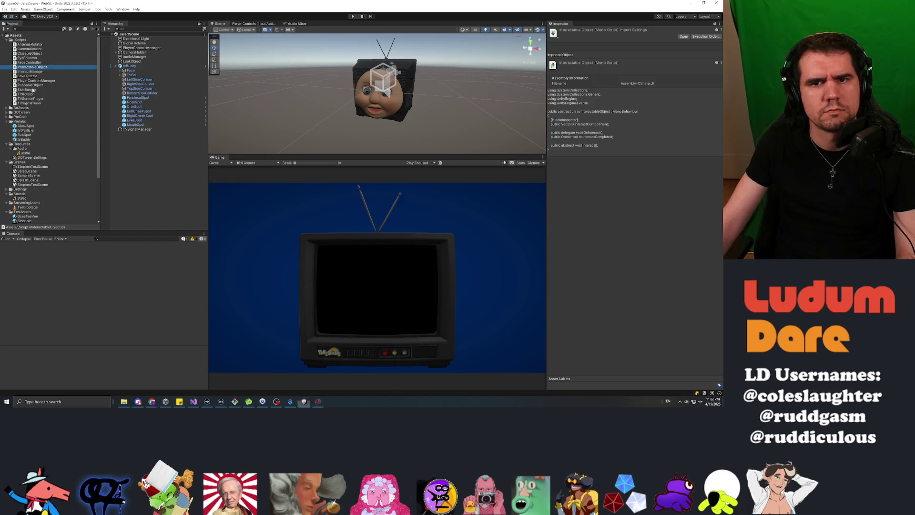
left_click(30, 44)
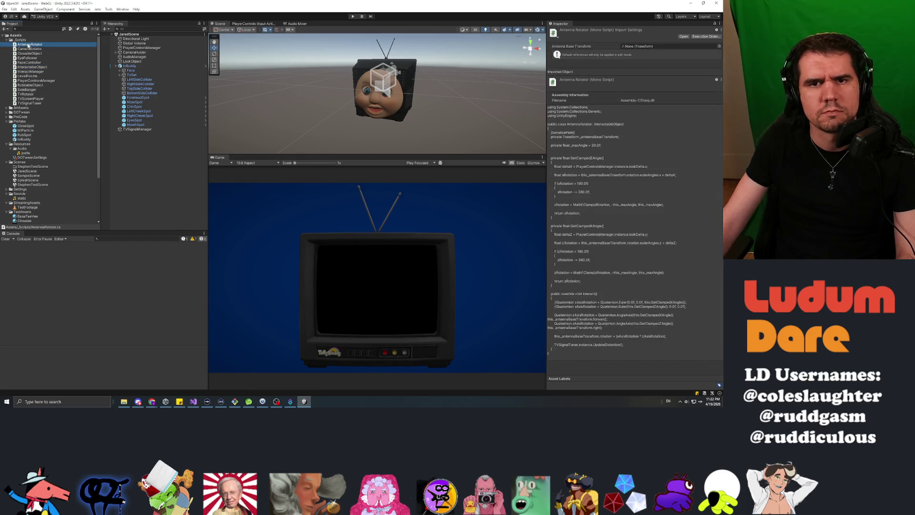
double_click(29, 44)
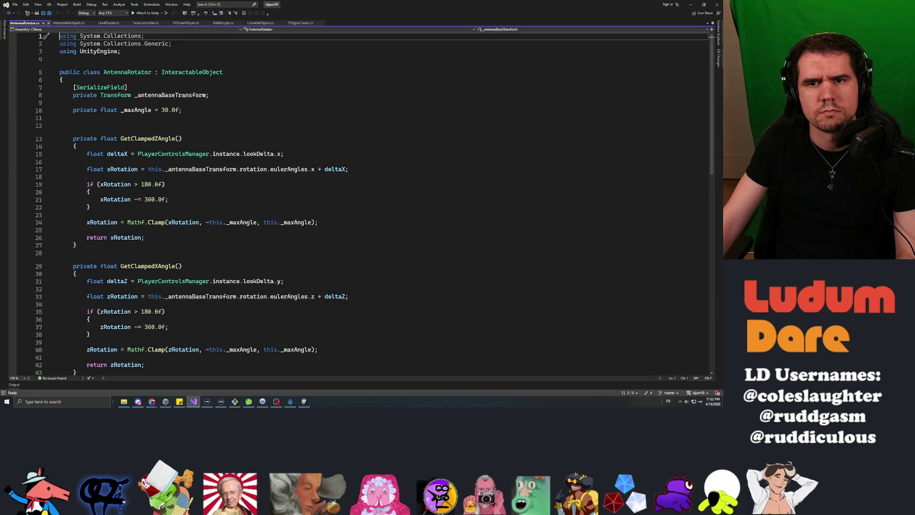
left_click(96, 127)
key("BackSpace")
key("ctrl+s")
Step: Look over AntennaRotator's Interact method, then select SideBanger's null-check block invoking onInteractCompleted
scroll(95, 131, "down", 8)
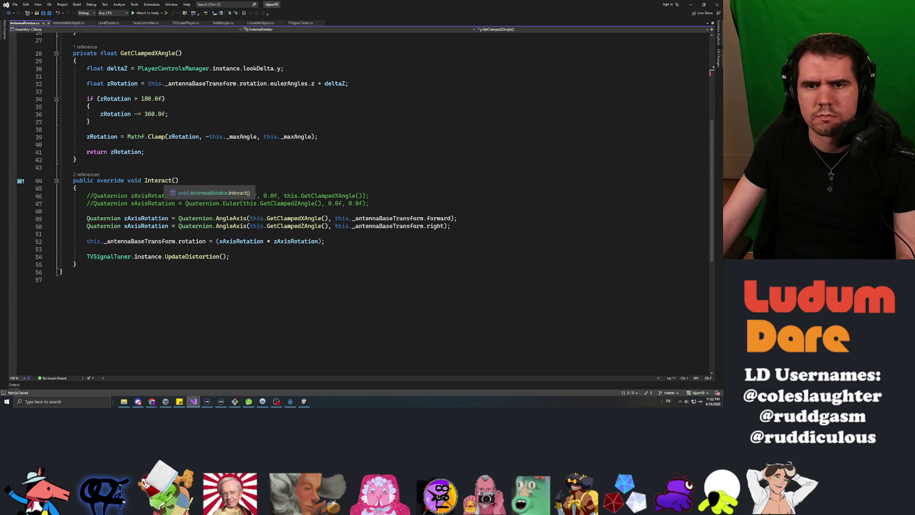
right_click(159, 183)
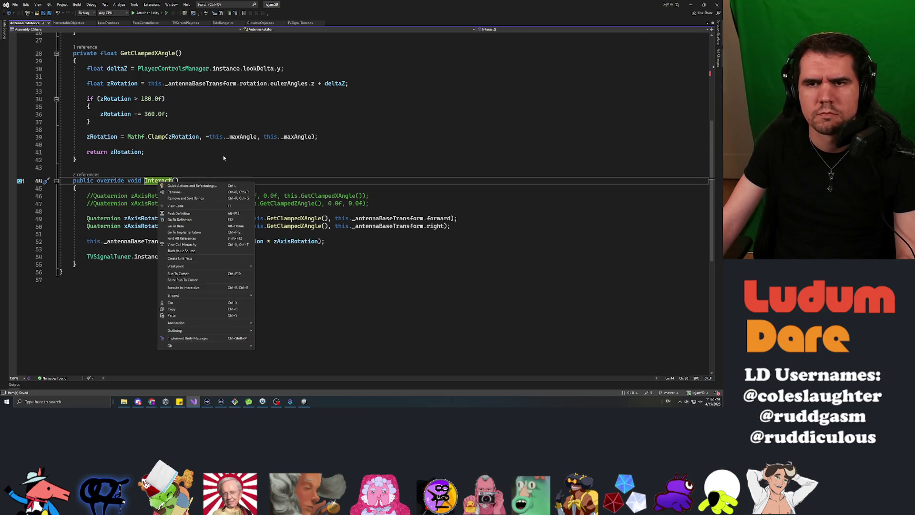
left_click(267, 257)
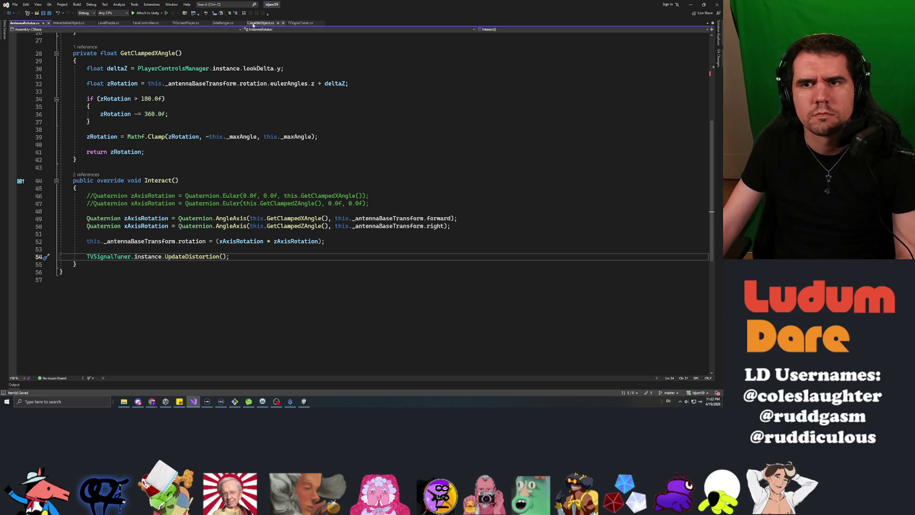
left_click(223, 23)
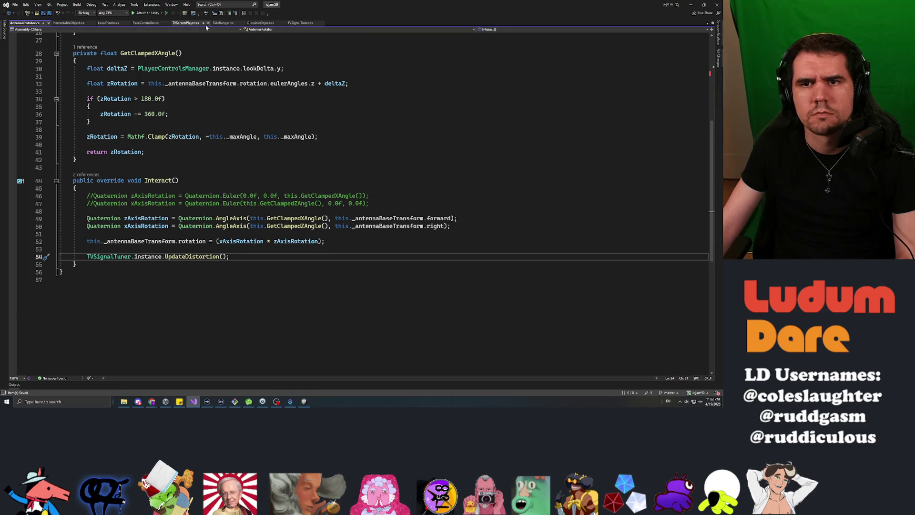
scroll(365, 204, "down", 3)
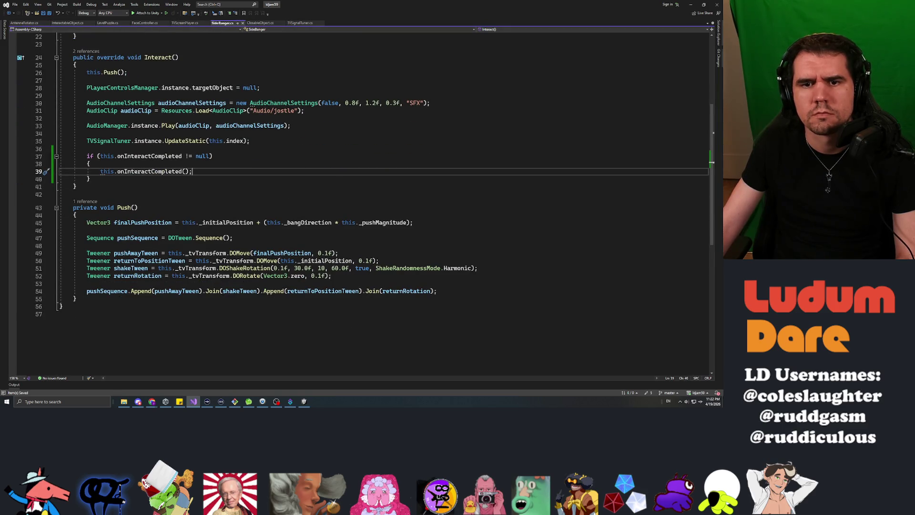
left_click_drag(91, 179, 87, 156)
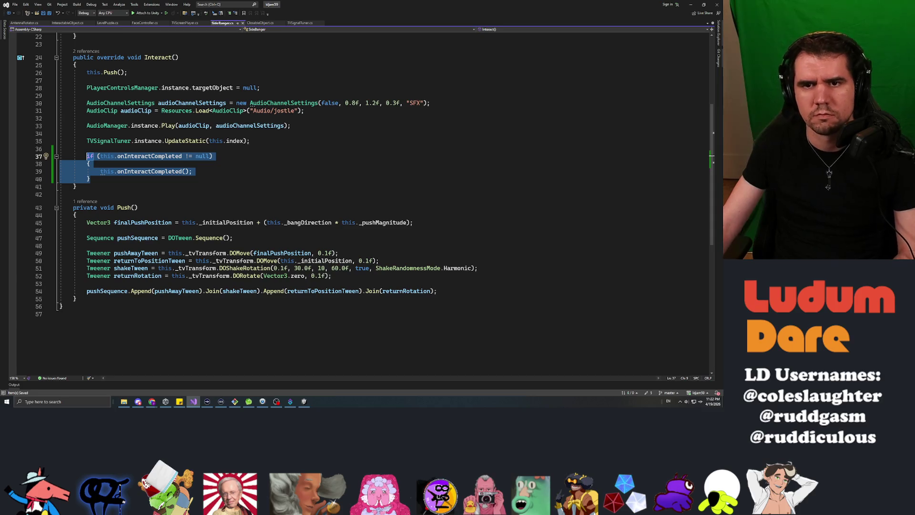